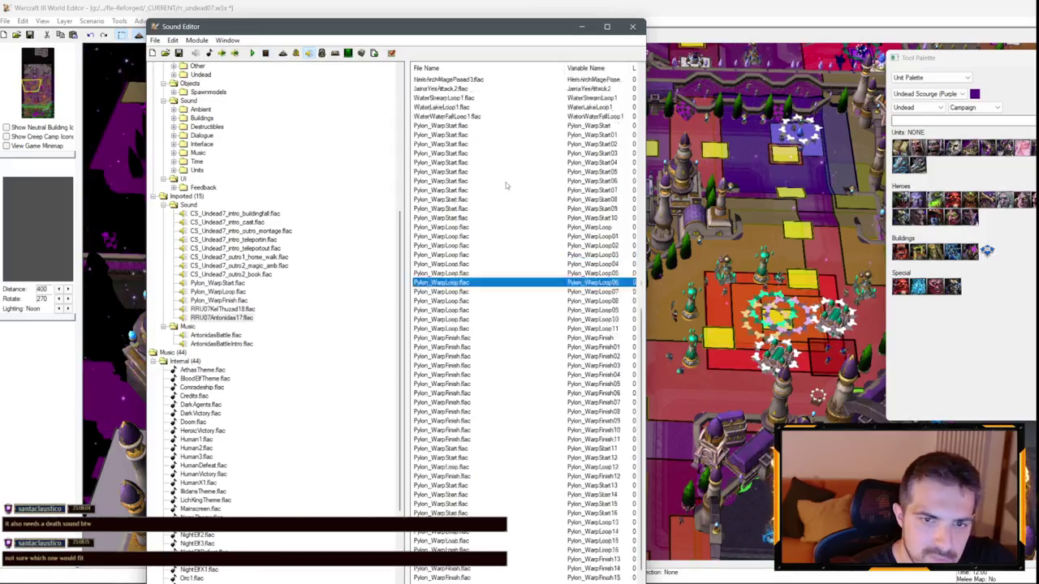
- Minimize the Sound Editor and open the Trigger Editor with F4
scroll(449, 325, up, 7)
click(449, 300)
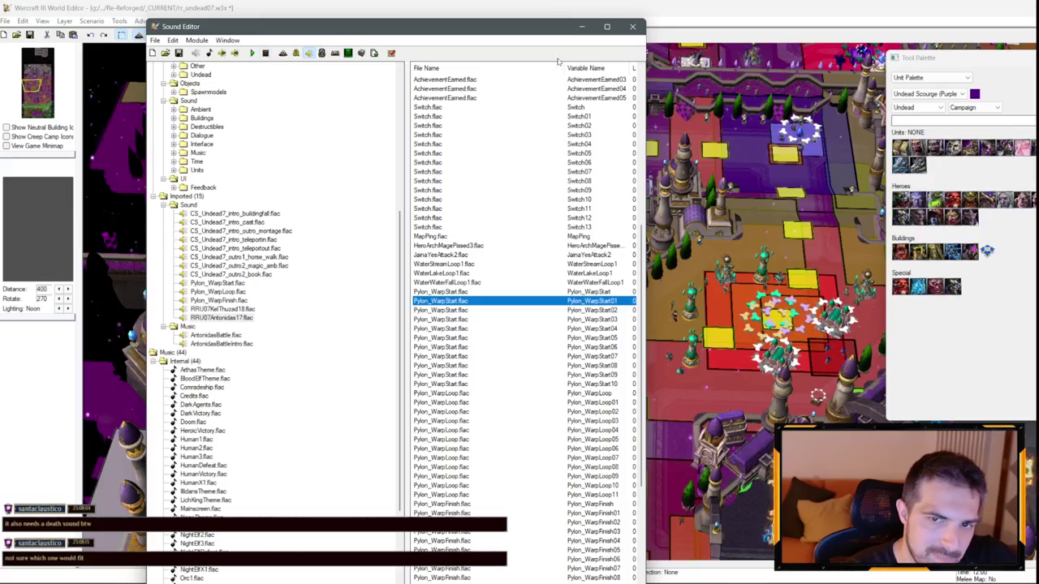
click(581, 26)
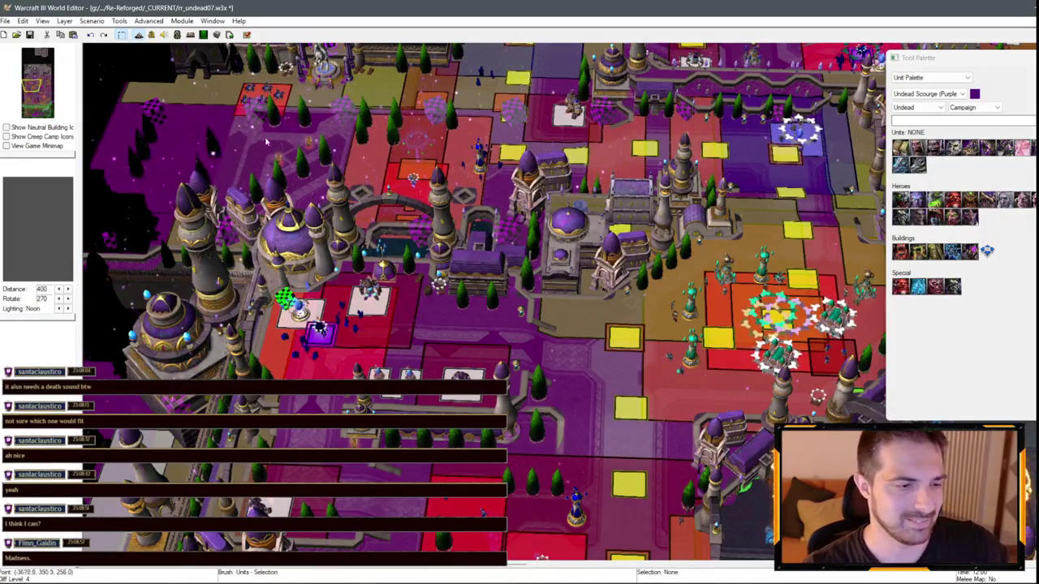
key(F4)
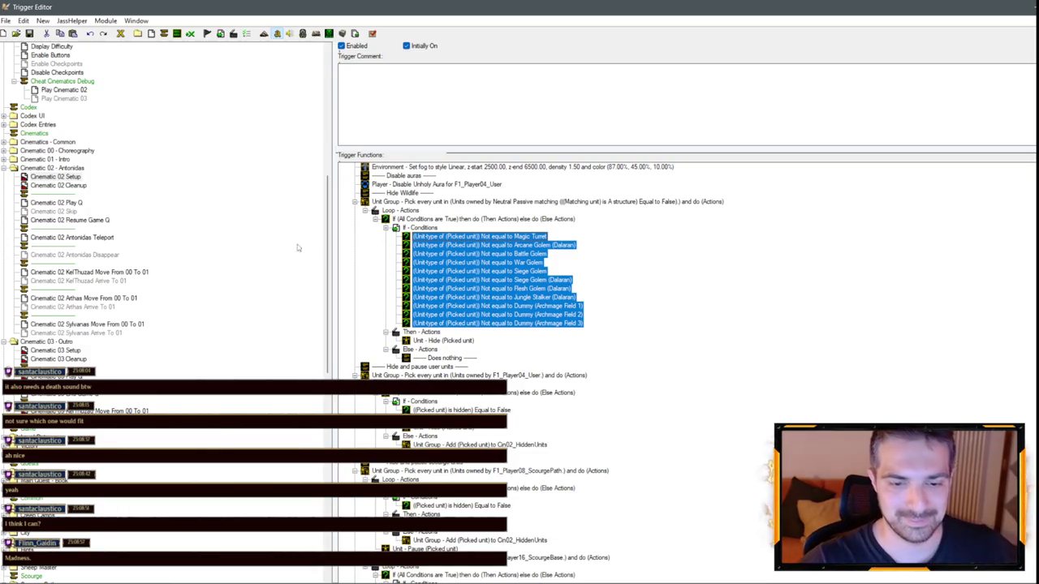
- Replace Cinematic 03 Setup's Archimonde–Skeletal Orc Champion conditions with Cinematic 02 Cleanup's Magic Turret–Dummy conditions
click(66, 185)
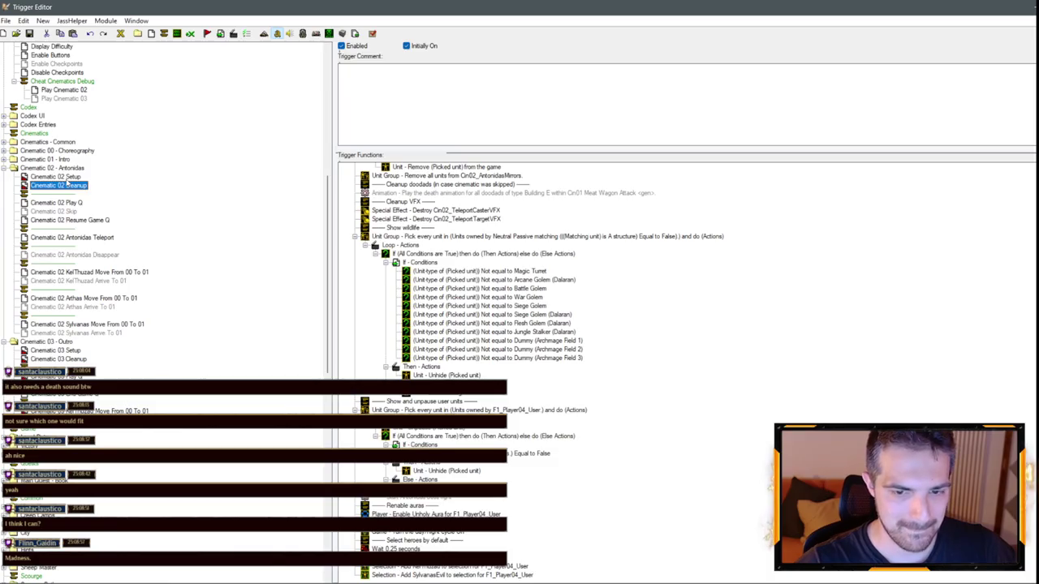
click(528, 272)
shift+click(544, 359)
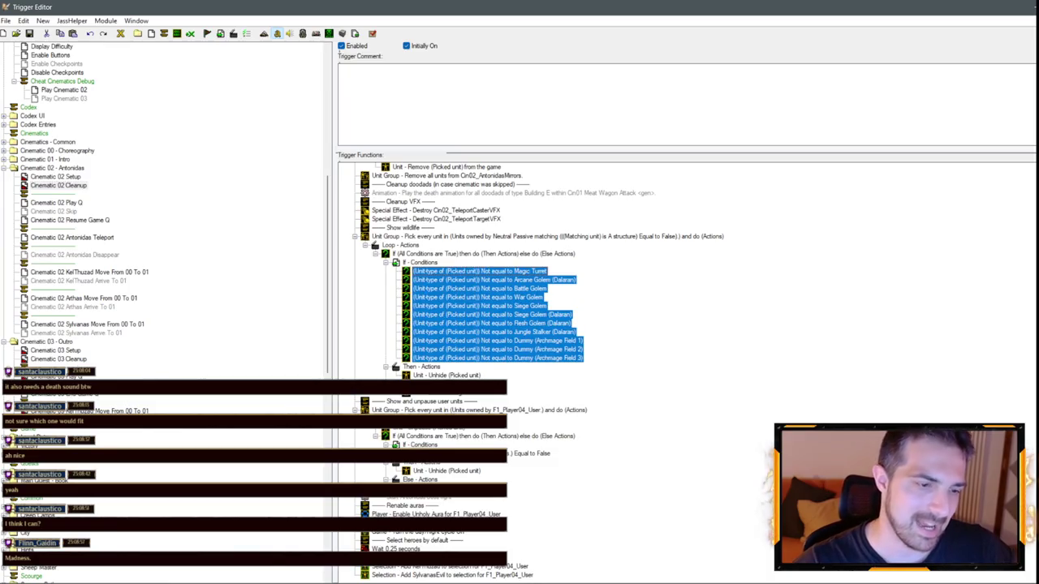
click(65, 350)
click(519, 333)
shift+click(541, 401)
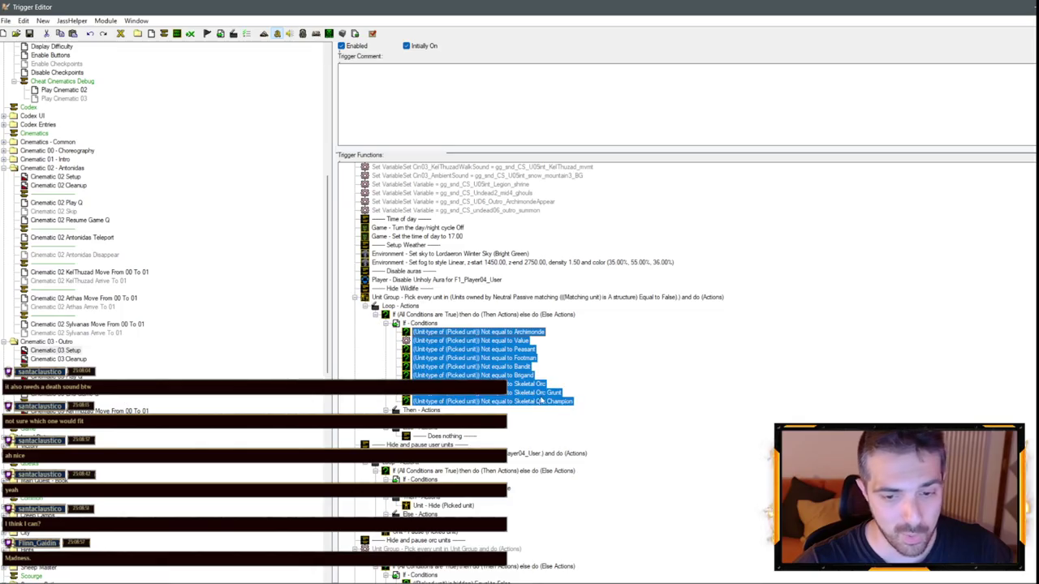
key(Delete)
click(422, 323)
key(ctrl+v)
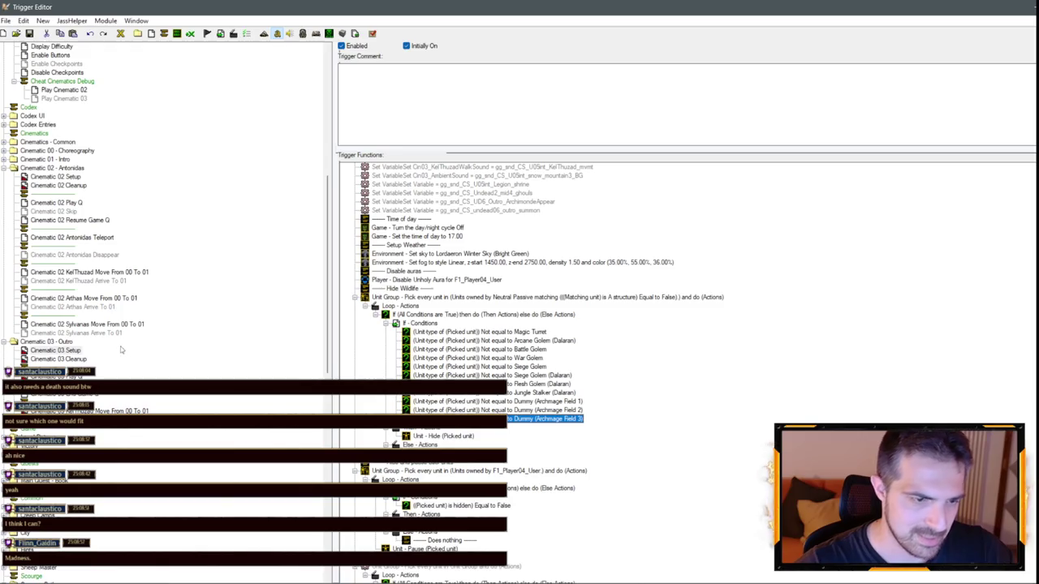
- Cut the undead06_outro_summon, Legion_shrine, Undead2 and ArchimondeAppear sound variable assignments
scroll(497, 216, up, 2)
click(505, 263)
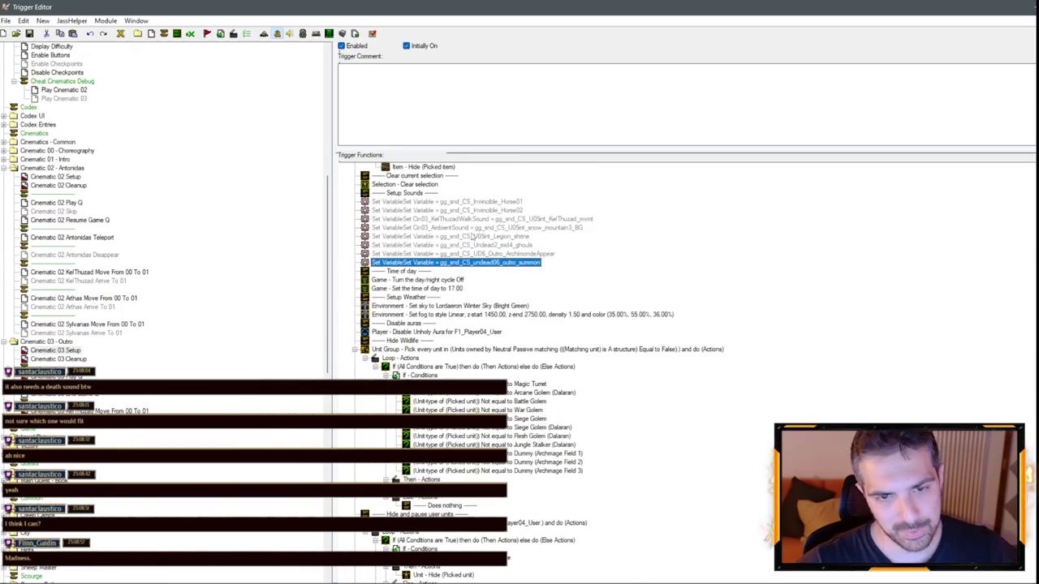
ctrl+click(453, 236)
ctrl+click(461, 254)
ctrl+click(456, 246)
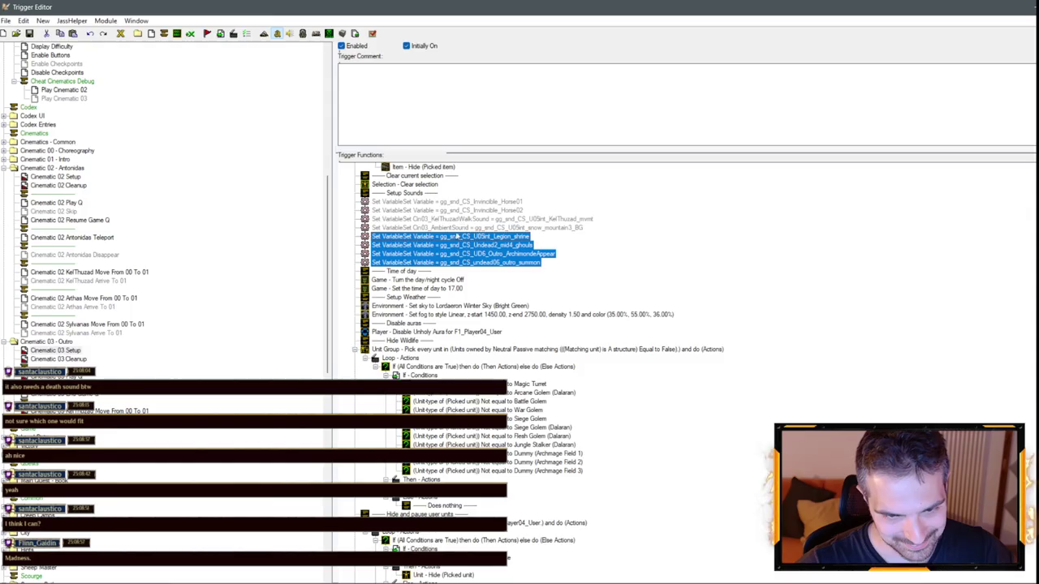
ctrl+click(459, 210)
ctrl+click(457, 201)
key(ctrl+x)
- Delete Cinematic 03 Cleanup's disabled Turn off Trigger and Stop Sound actions
click(77, 358)
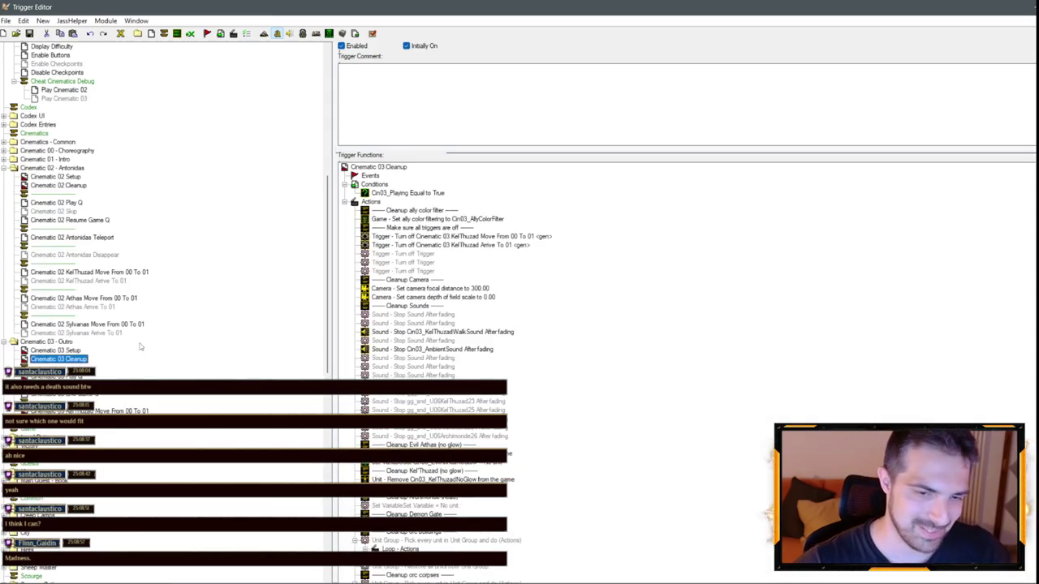
click(425, 256)
shift+click(422, 271)
ctrl+click(427, 341)
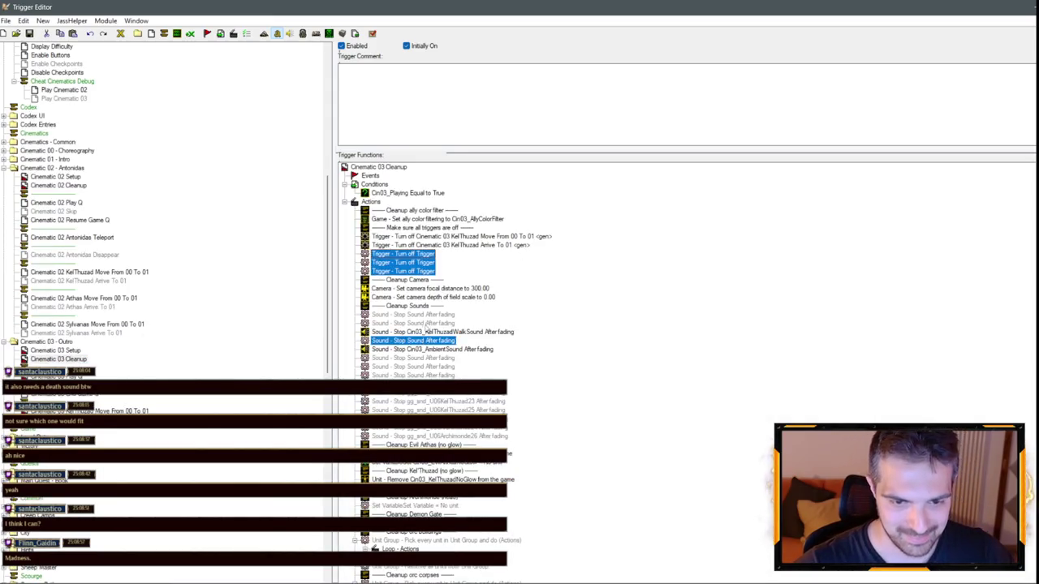
ctrl+click(427, 323)
ctrl+click(425, 314)
ctrl+click(439, 367)
ctrl+click(438, 357)
ctrl+click(438, 375)
ctrl+click(439, 384)
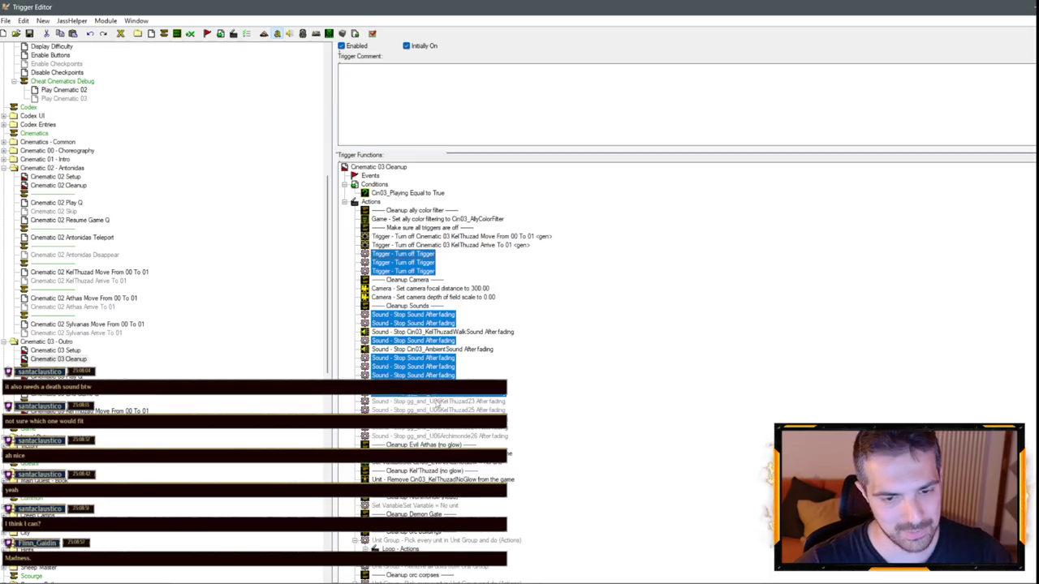
ctrl+click(438, 393)
ctrl+click(438, 401)
ctrl+click(439, 410)
ctrl+click(438, 419)
scroll(433, 444, down, 5)
key(Delete)
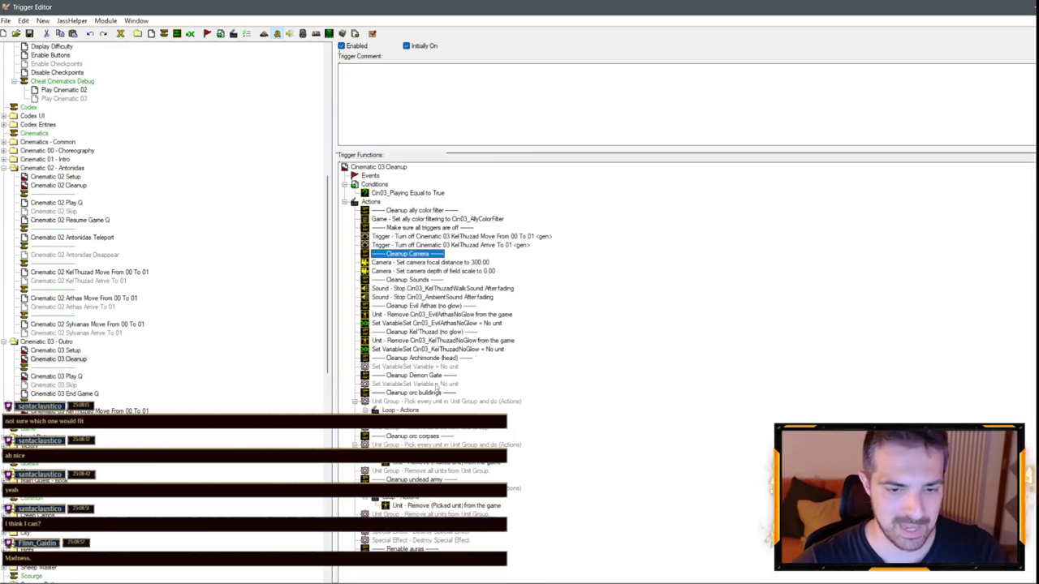
- Delete the Cleanup Archimonde through unit group removal actions, then bring up the Sound Editor
click(432, 360)
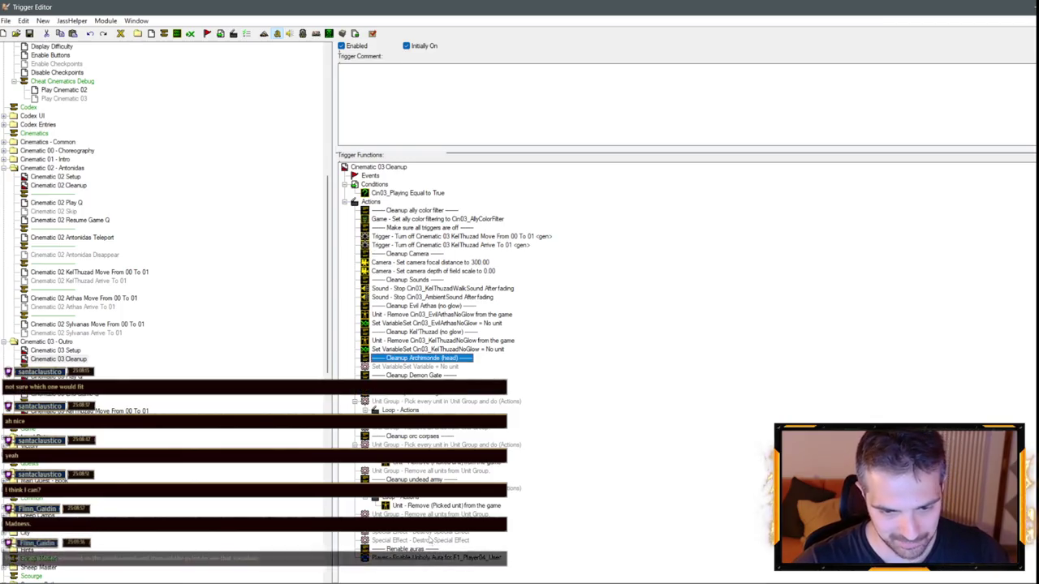
shift+click(438, 513)
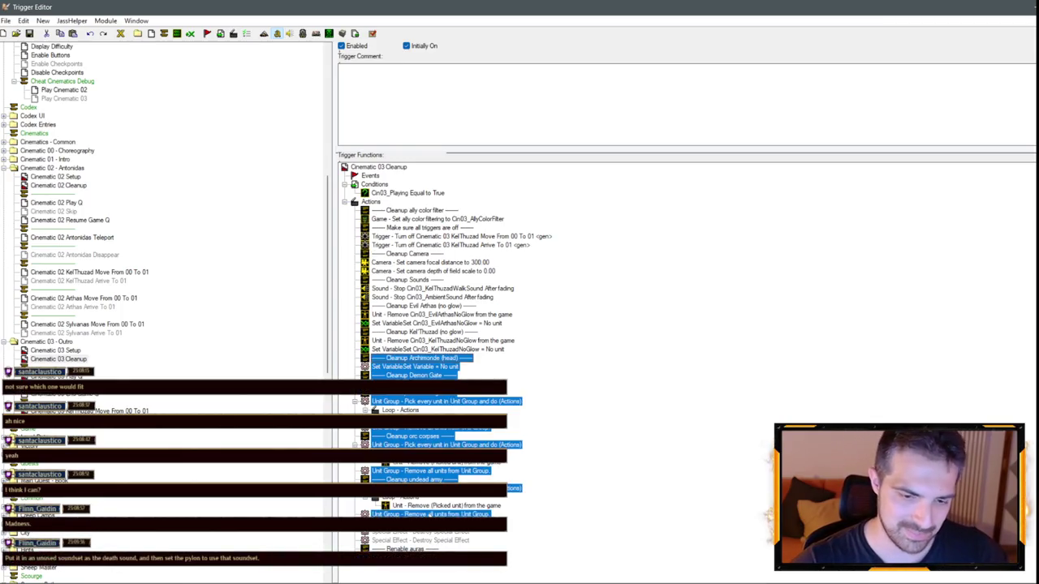
key(Delete)
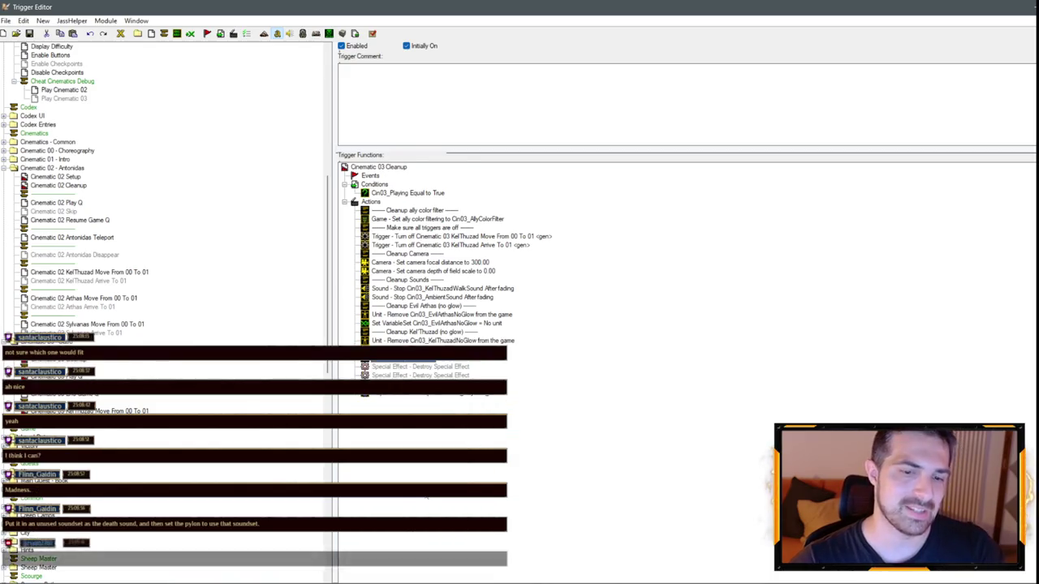
scroll(260, 362, up, 1)
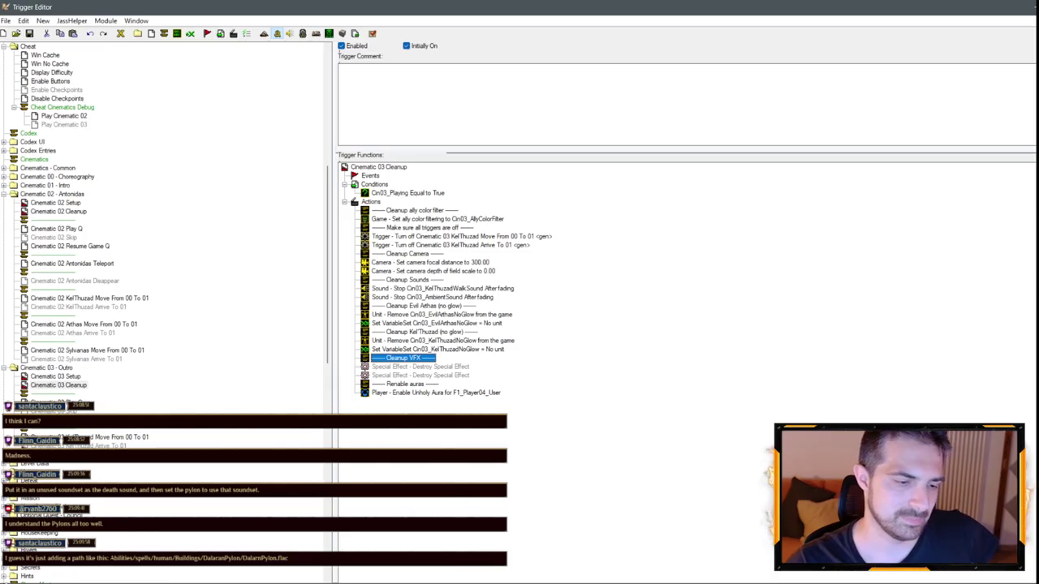
key(F5)
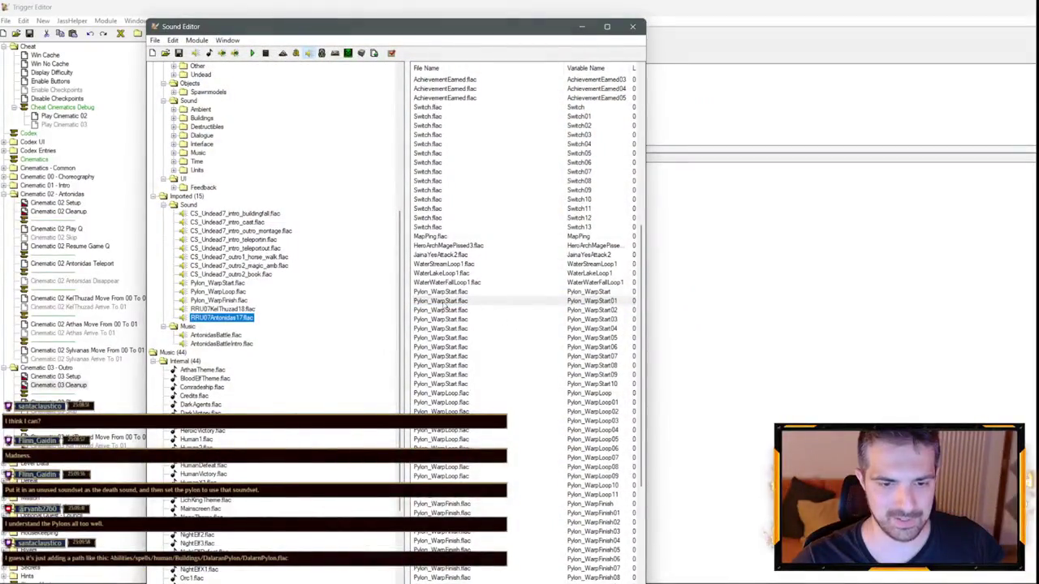
- Preview the Pylon_WarpStart01, Pylon_WarpStart02 and Pylon_WarpFinish14 sounds
click(445, 302)
right_click(446, 301)
key(Escape)
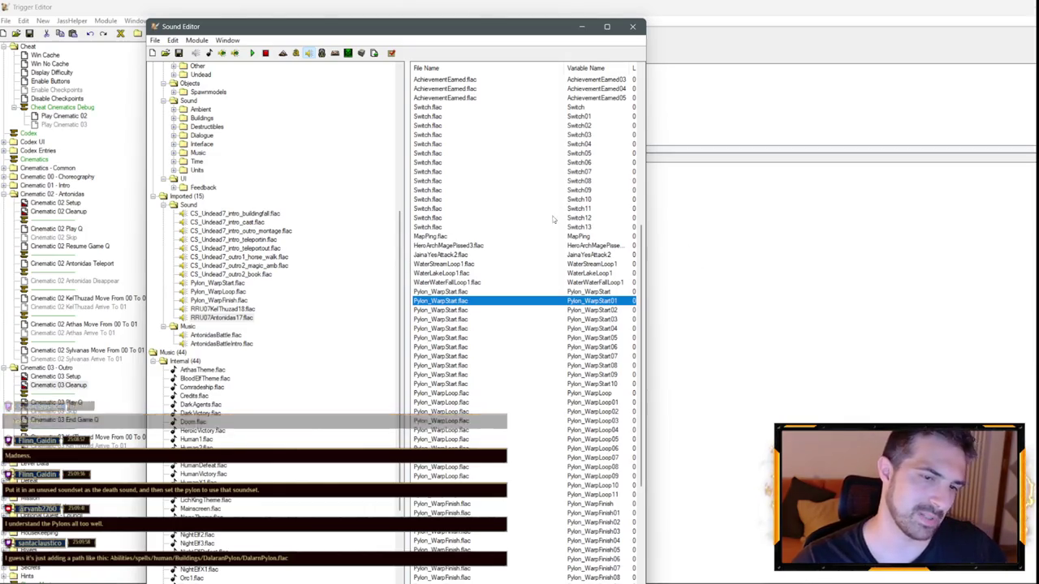
right_click(458, 311)
key(Escape)
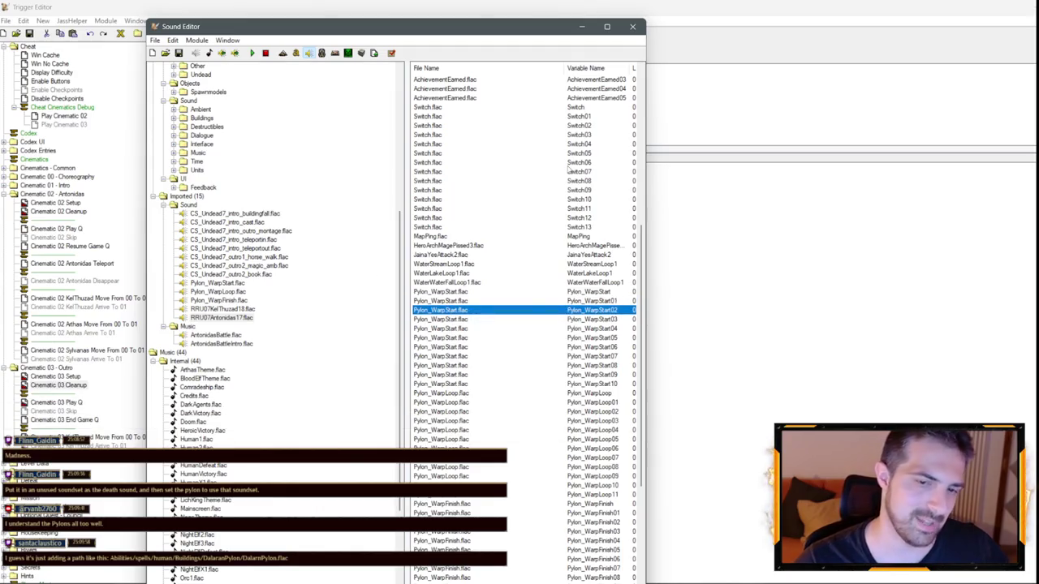
scroll(496, 186, down, 7)
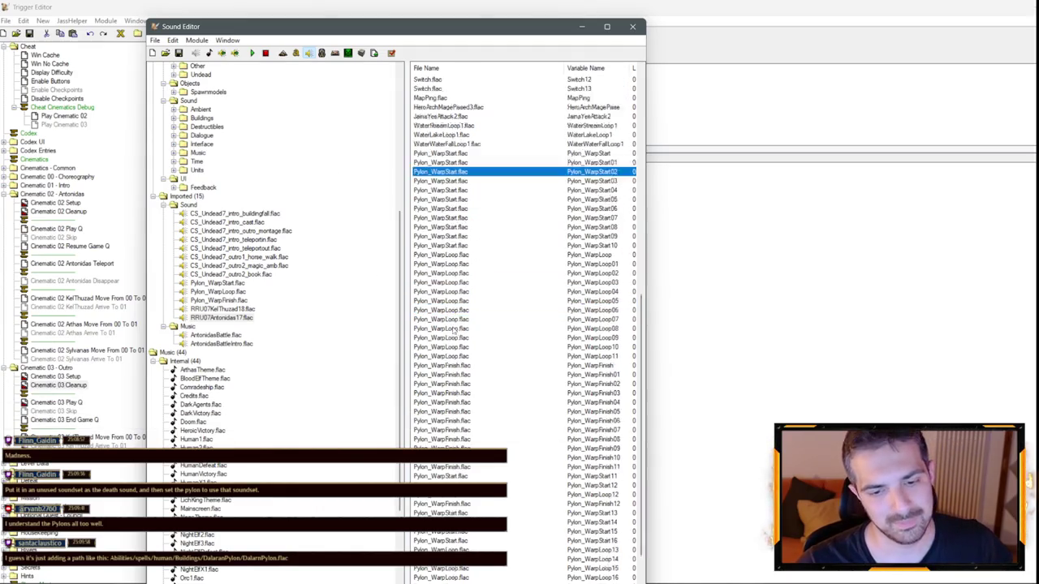
right_click(466, 522)
right_click(475, 540)
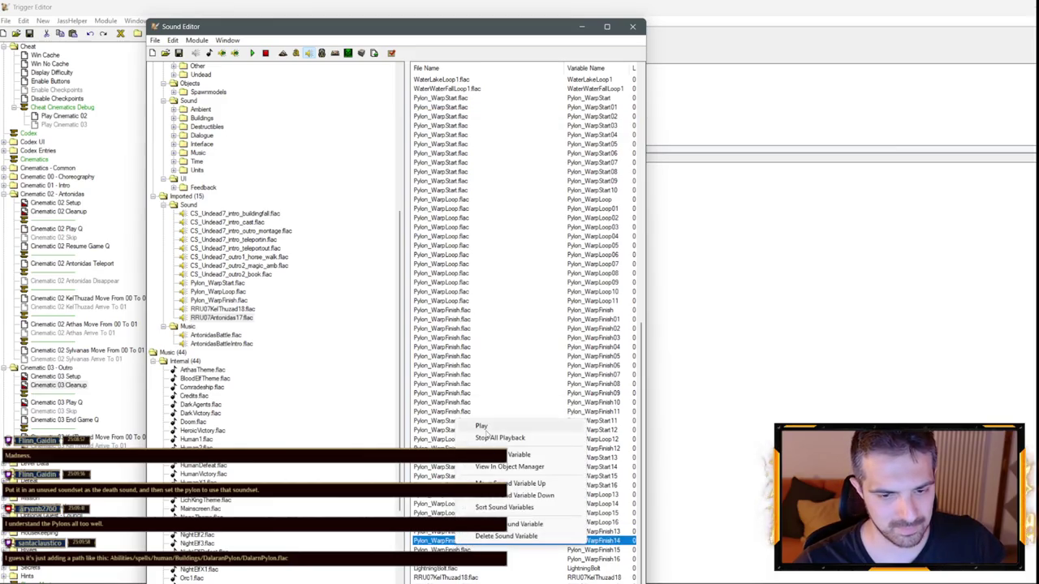
click(485, 431)
click(446, 439)
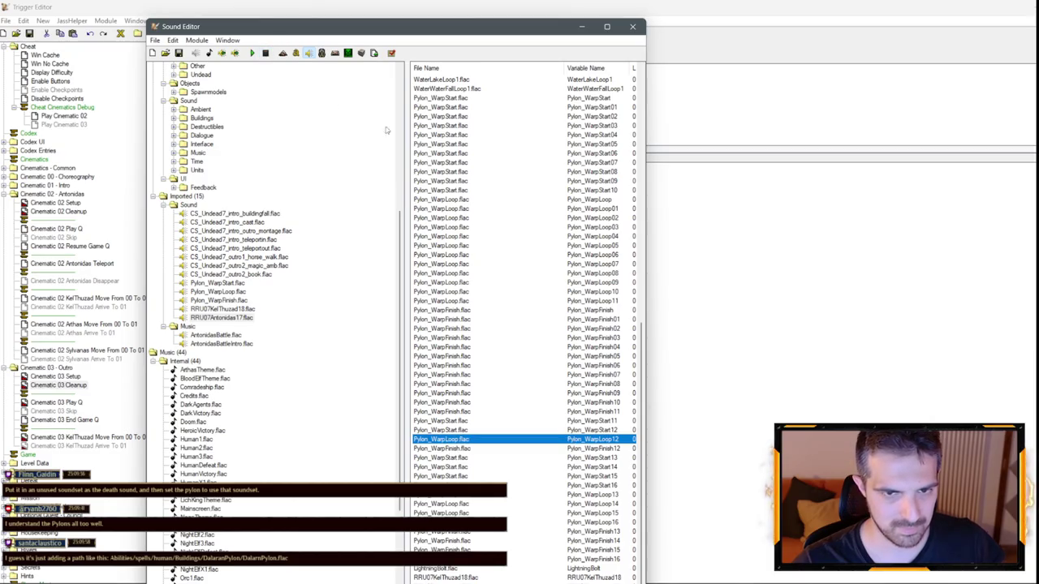
- Preview the Switch02 sound, stop playback, and close the Sound Editor
scroll(471, 171, up, 10)
right_click(471, 210)
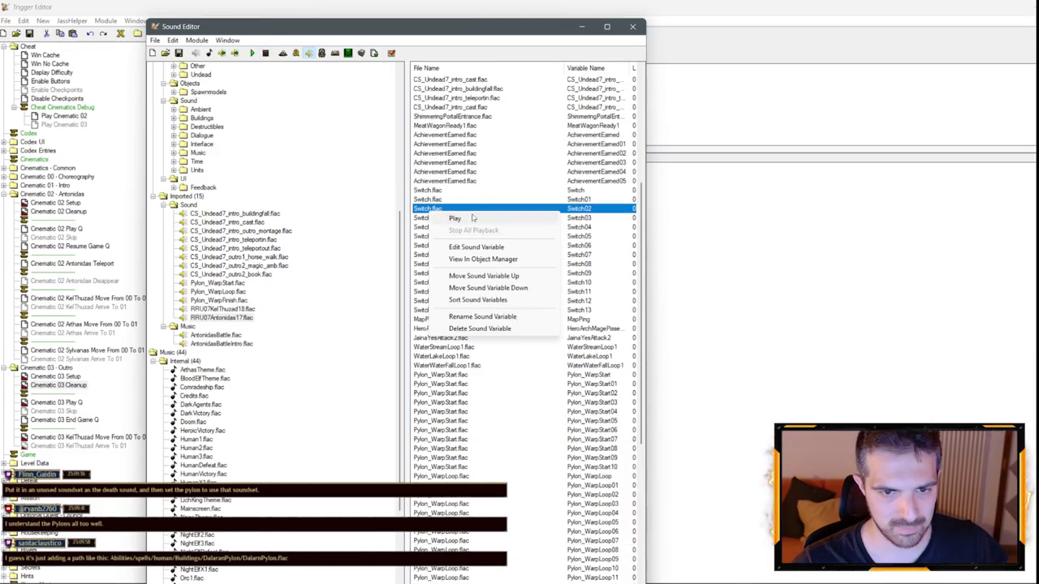
click(473, 217)
scroll(531, 121, up, 4)
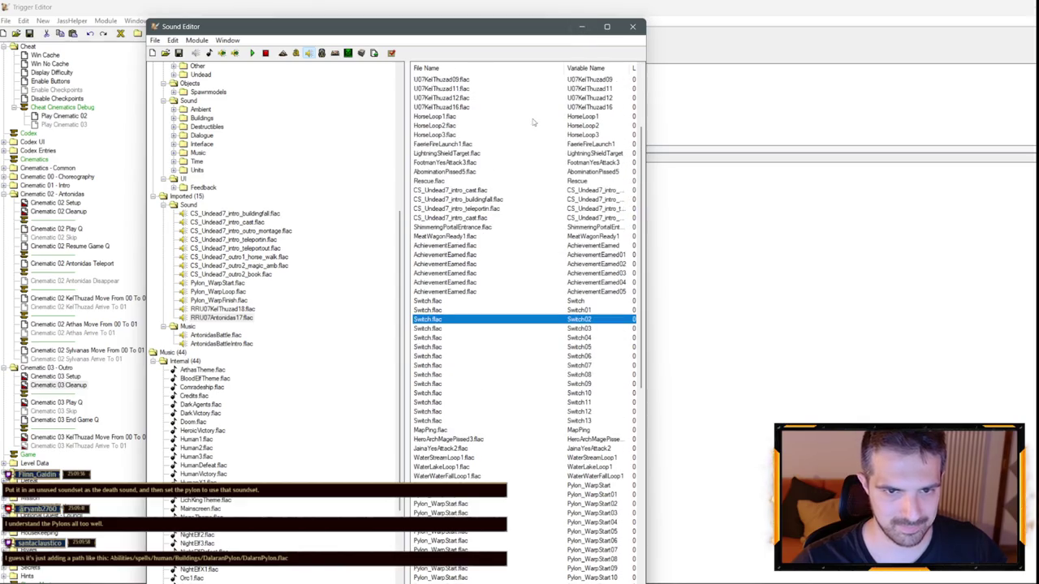
click(487, 209)
click(266, 54)
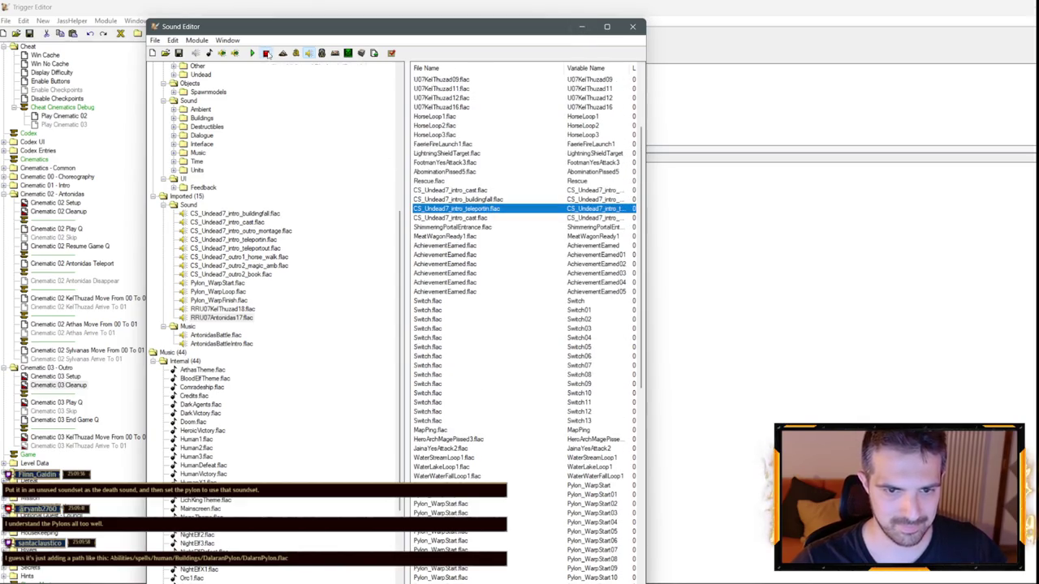
click(581, 26)
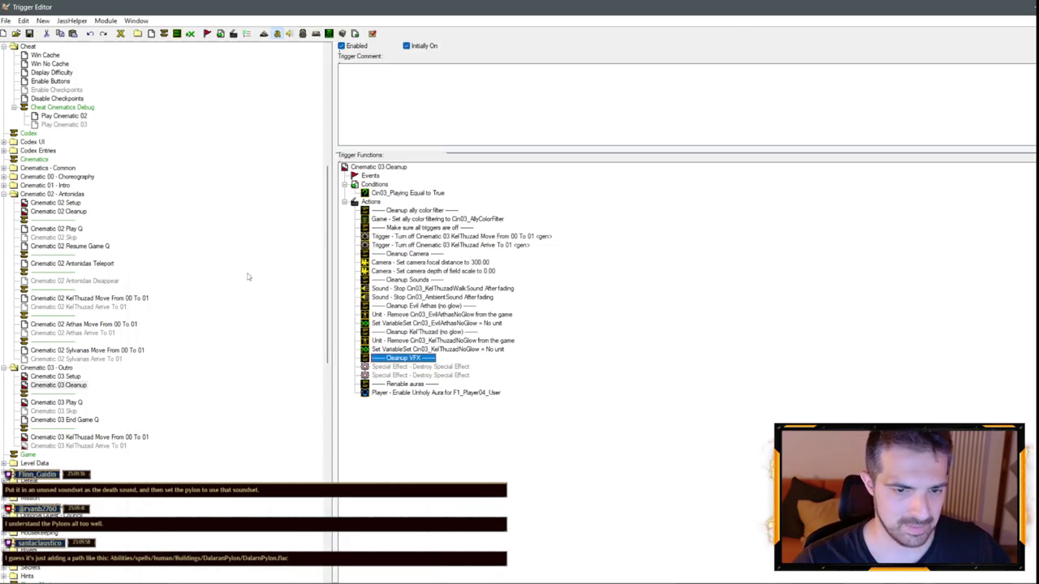
- In Cinematic 02 Cleanup, change the repeated teleport Stop Sound action to stop RRU07Antonidas17
click(71, 212)
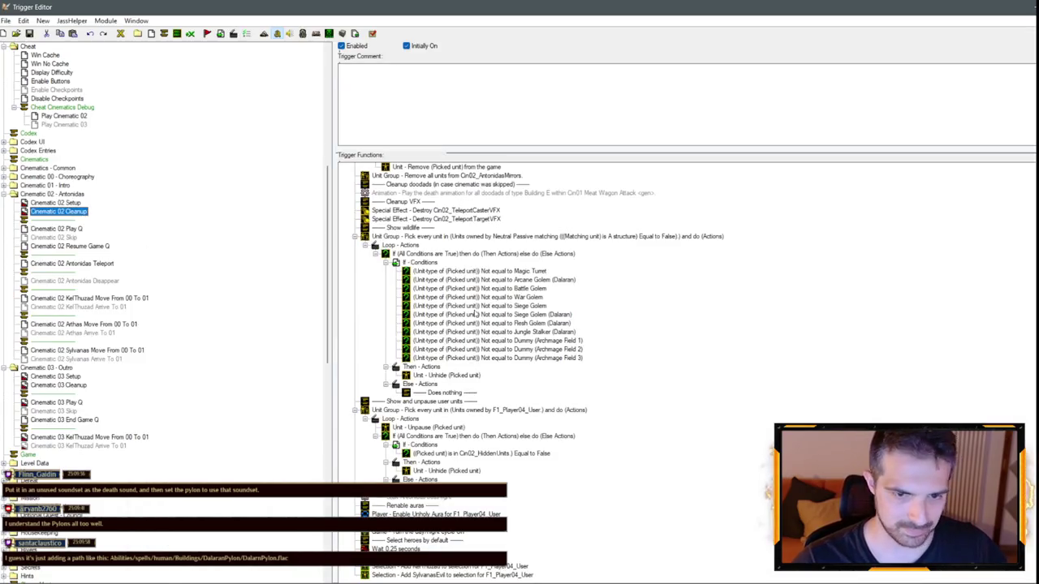
scroll(475, 313, up, 10)
scroll(474, 325, down, 3)
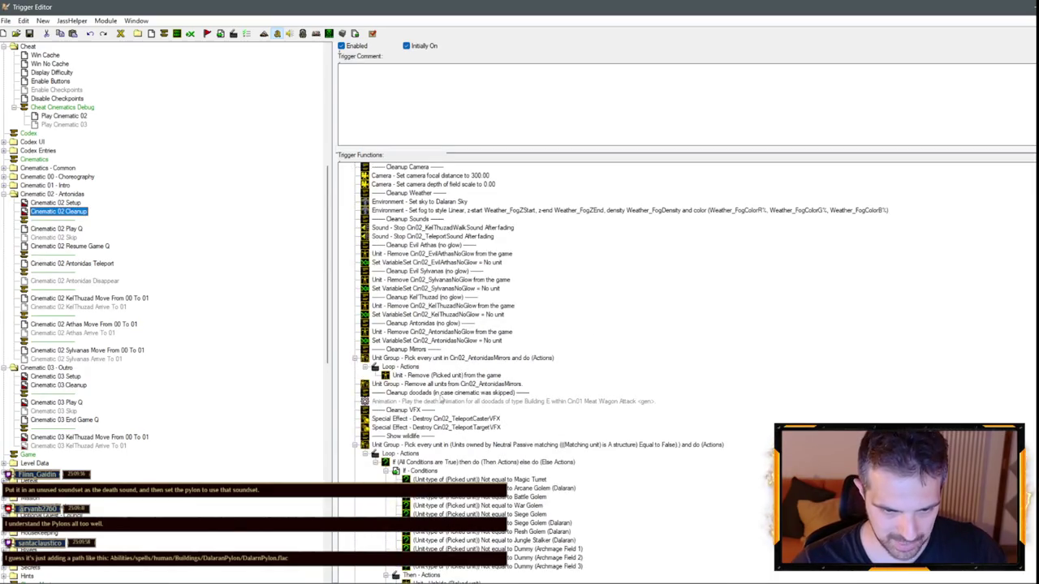
scroll(427, 348, up, 5)
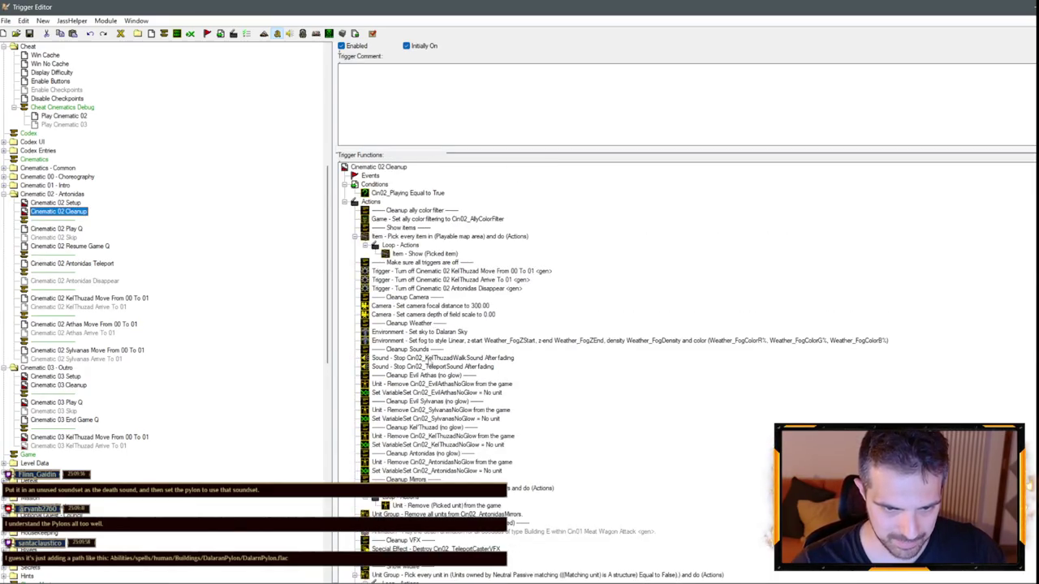
click(431, 366)
double_click(431, 366)
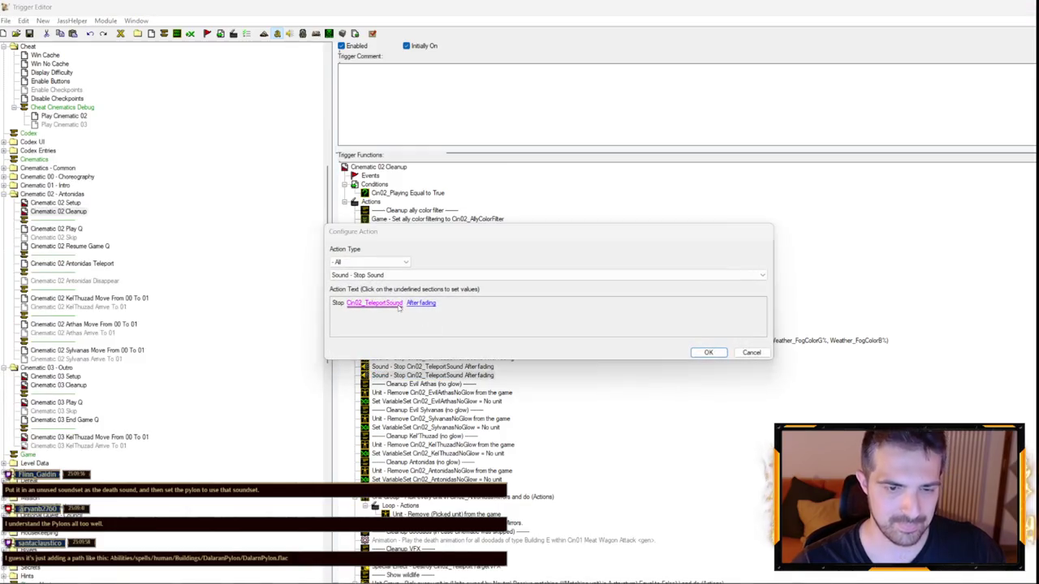
click(424, 301)
click(435, 280)
scroll(424, 357, up, 5)
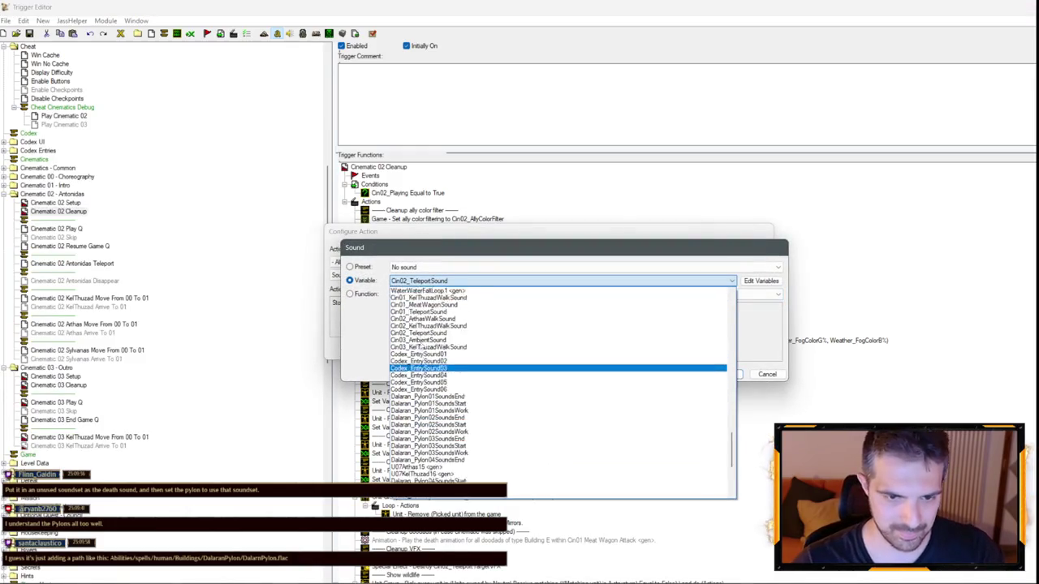
scroll(423, 329, up, 3)
click(422, 294)
key(Return)
key(Return)
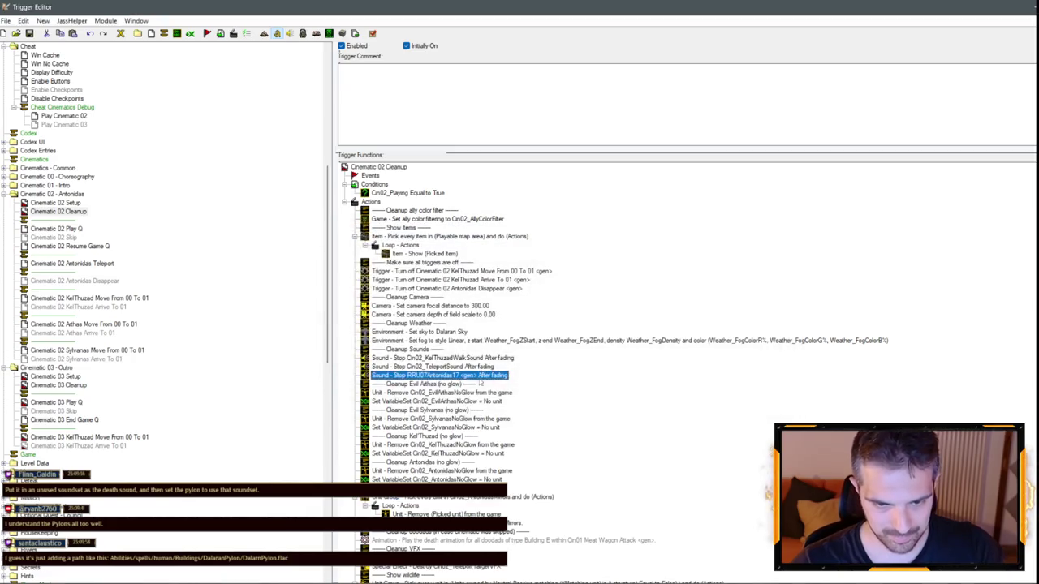
- Change the next Stop Sound action to stop RRU07KelThuzad18
double_click(466, 385)
click(381, 302)
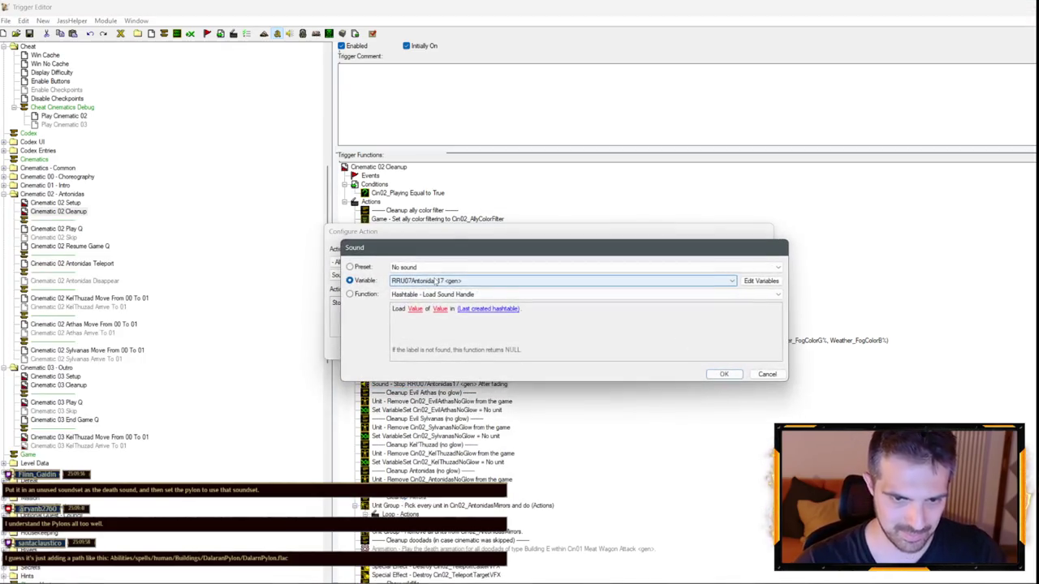
key(Return)
scroll(492, 345, down, 12)
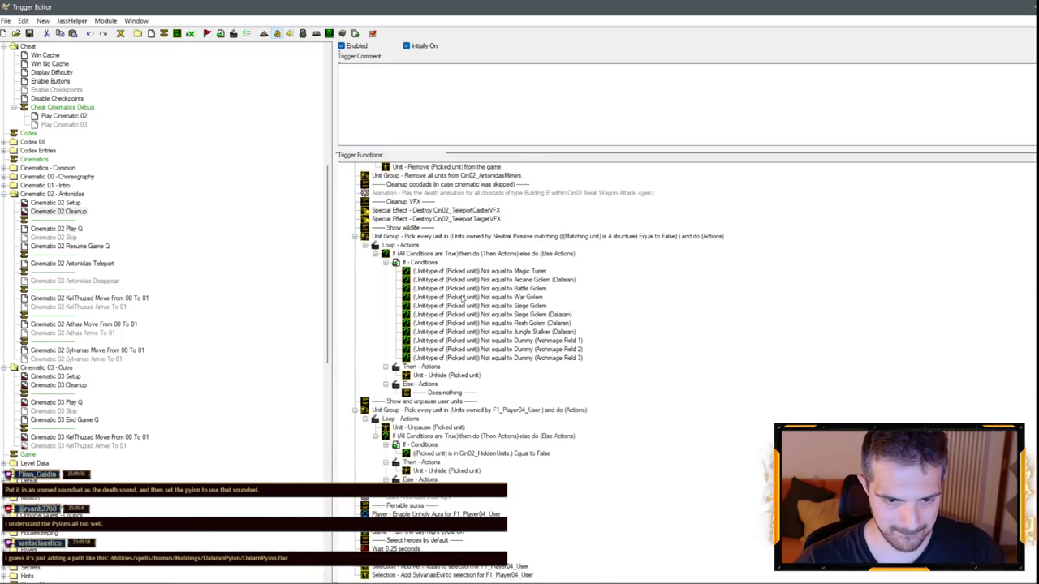
- Compare Cinematic 02 Play Q with Cinematic 01 Play Q, inspecting its Wait 0.50 seconds action
click(63, 231)
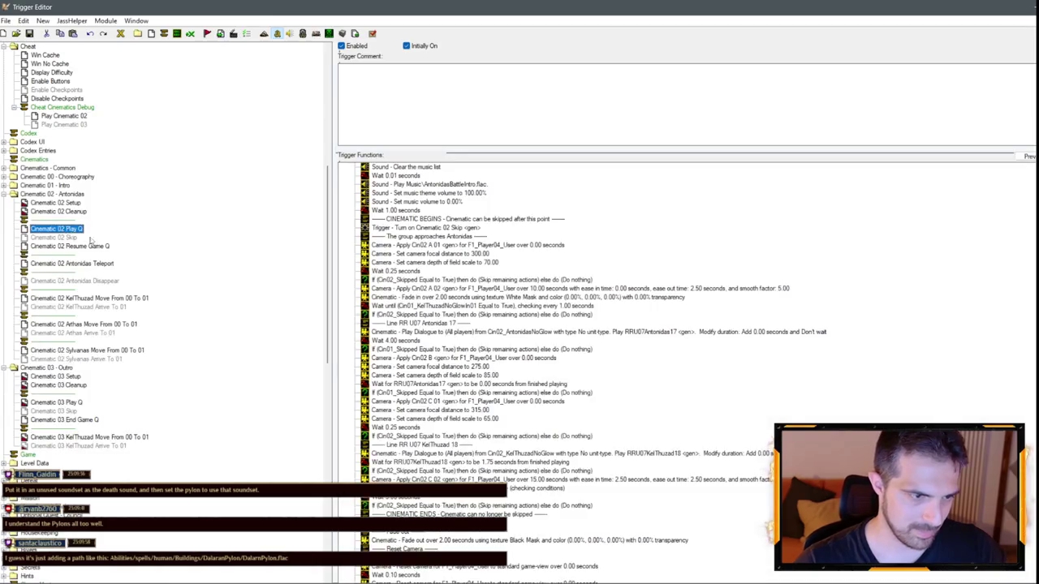
scroll(465, 265, down, 5)
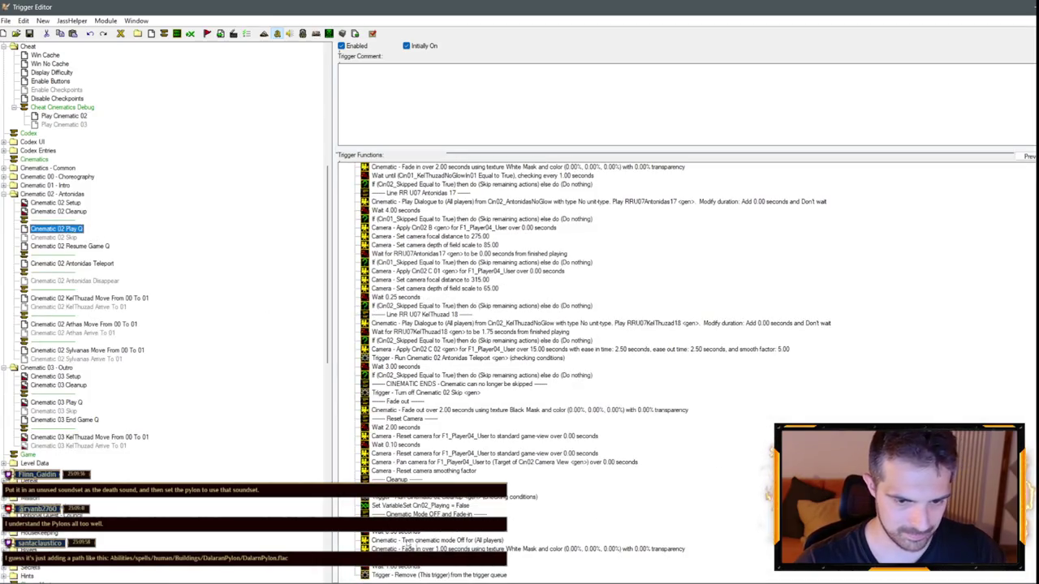
click(406, 540)
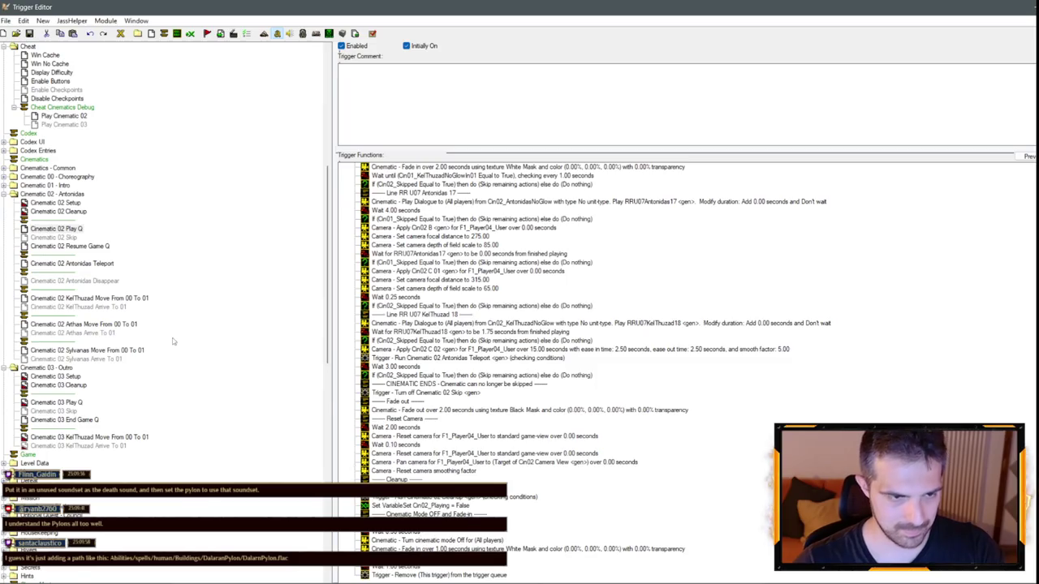
scroll(173, 342, down, 4)
scroll(71, 193, up, 4)
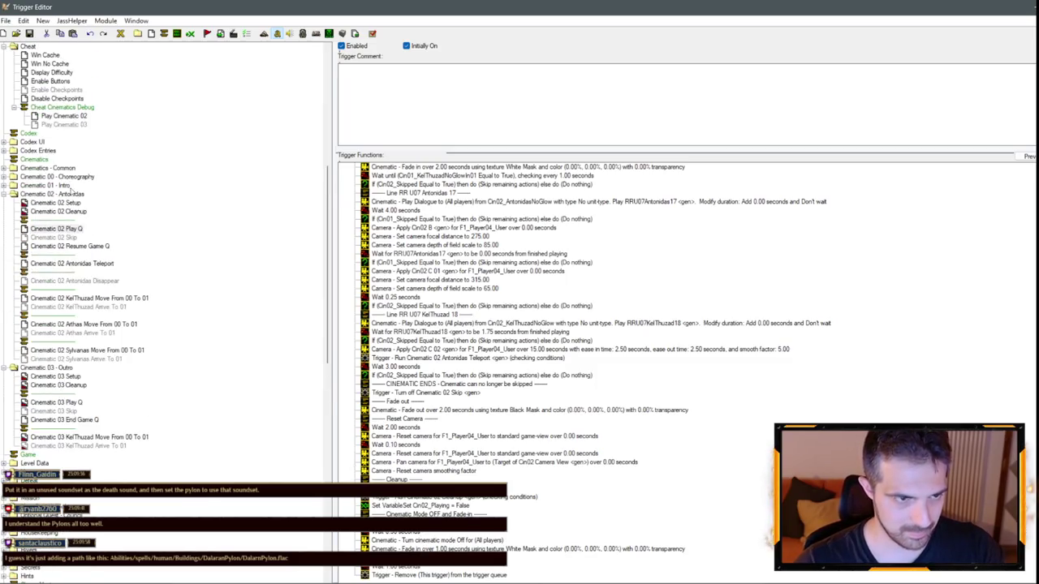
click(13, 185)
click(56, 220)
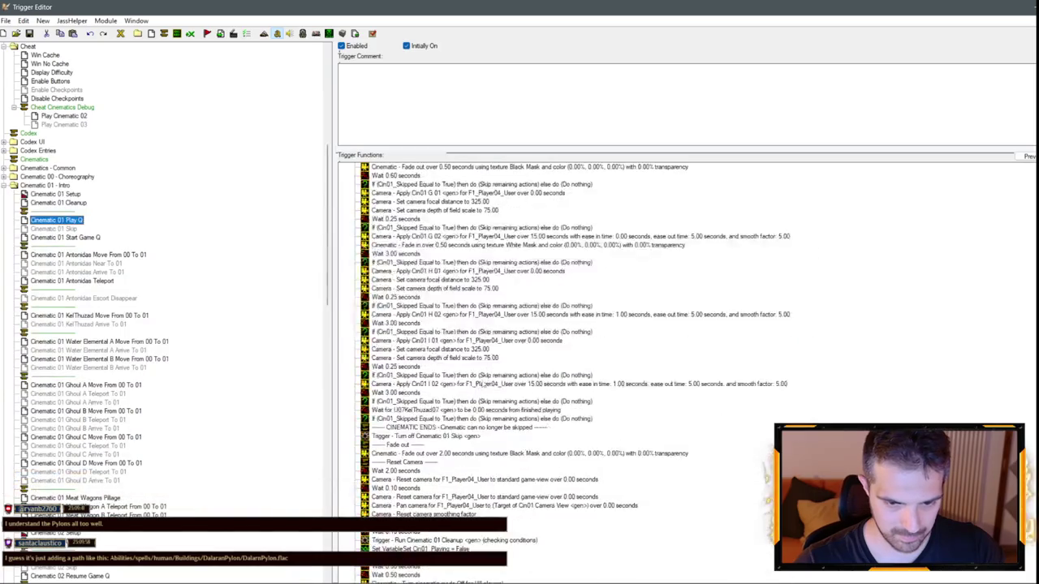
click(402, 538)
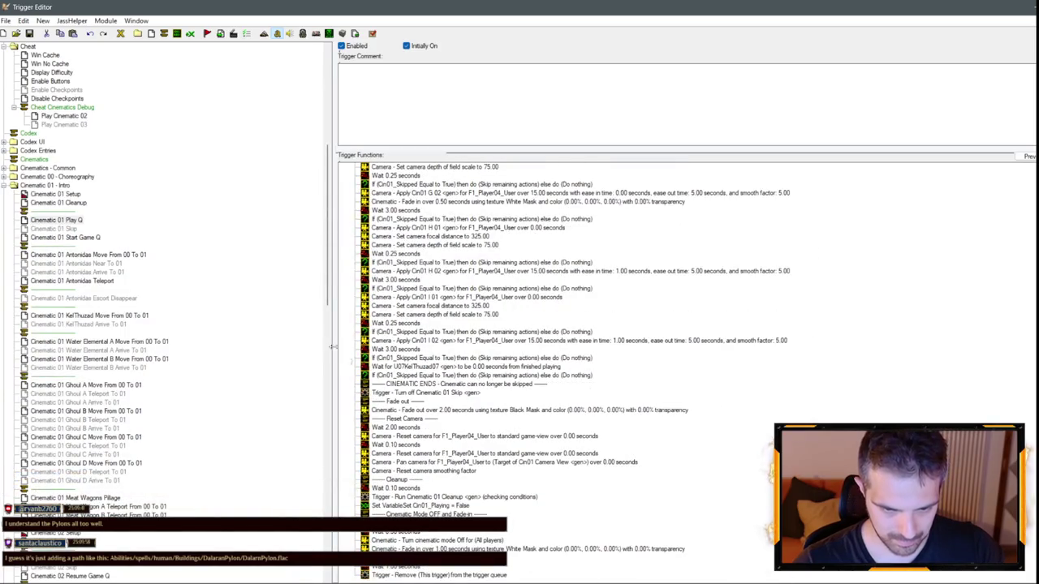
click(396, 523)
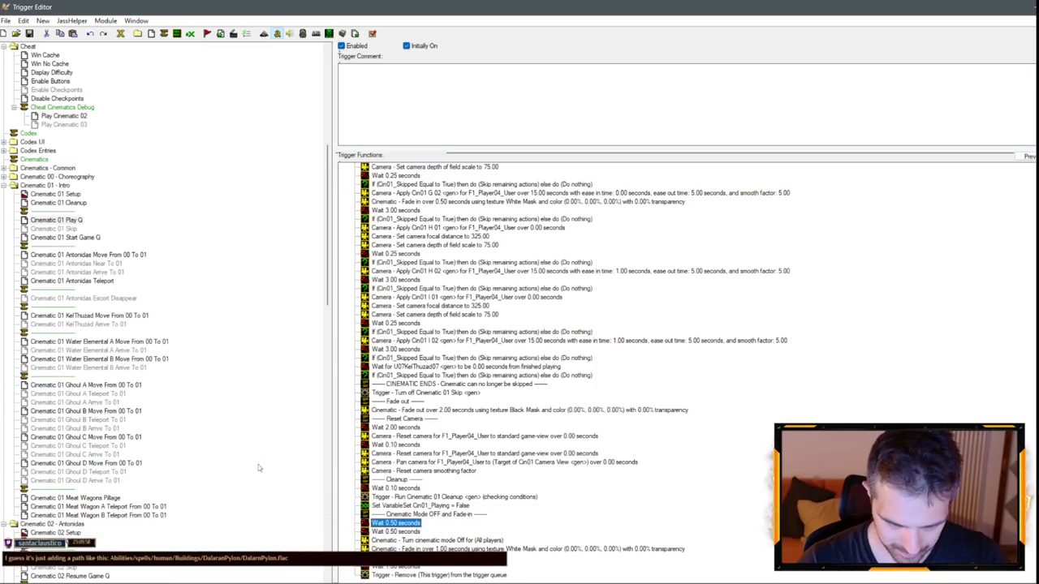
scroll(122, 406, down, 6)
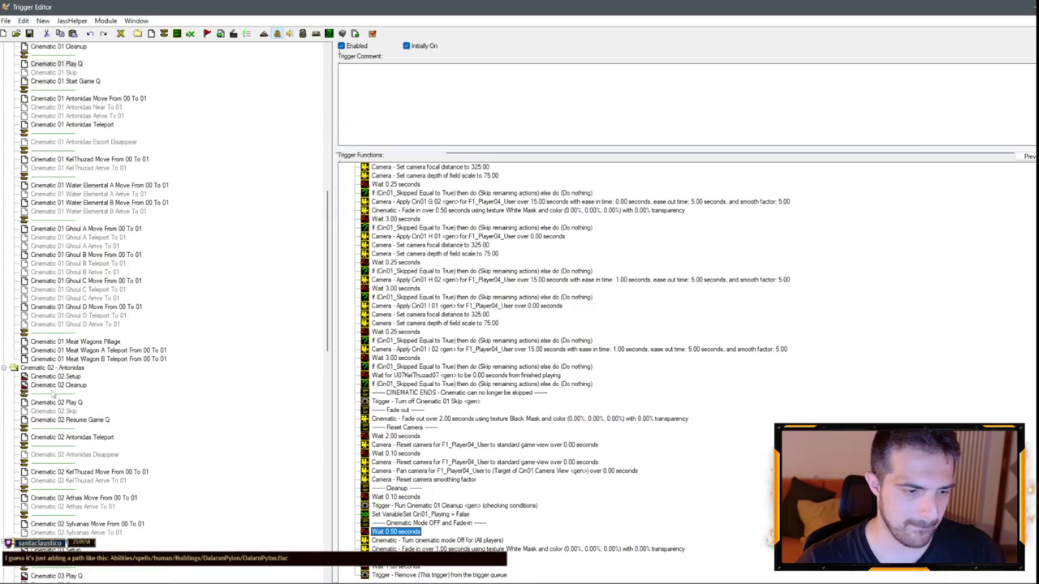
- Check Cinematic 02 Play Q and a Cinematic 03 trigger, ending on Cinematic 01 Play Q
click(57, 402)
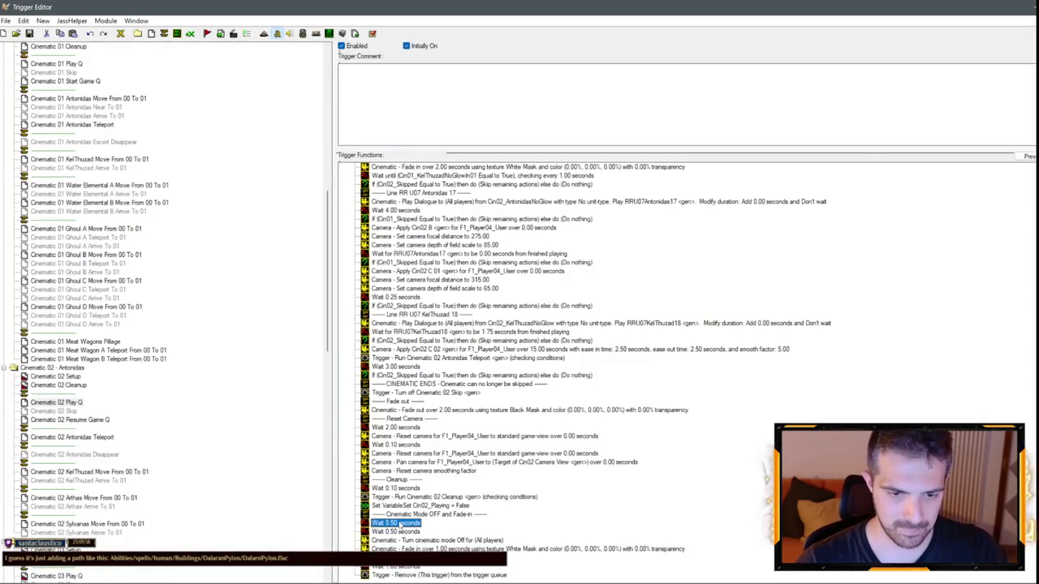
scroll(92, 185, up, 5)
click(65, 195)
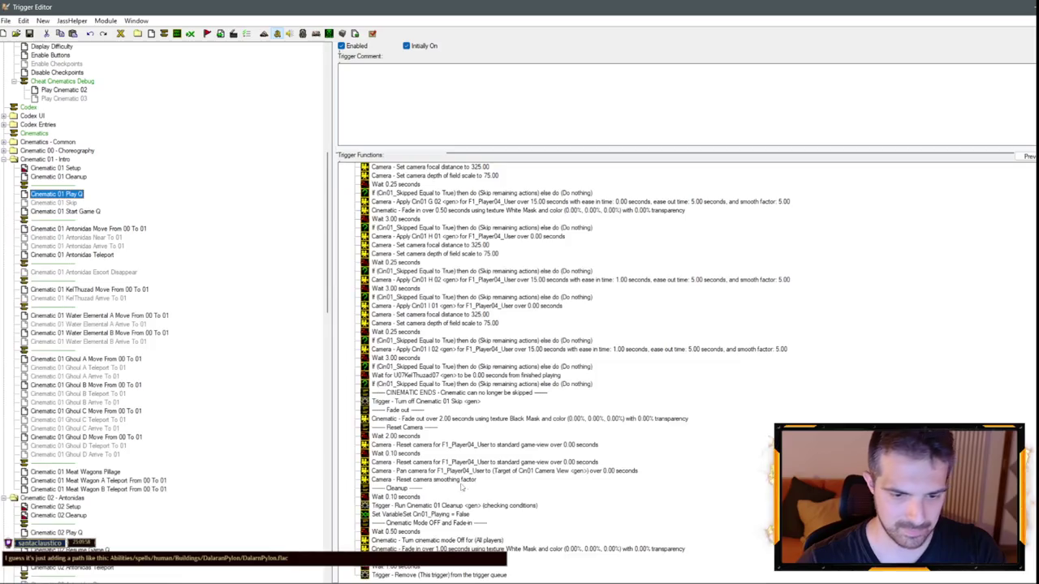
scroll(83, 517, down, 6)
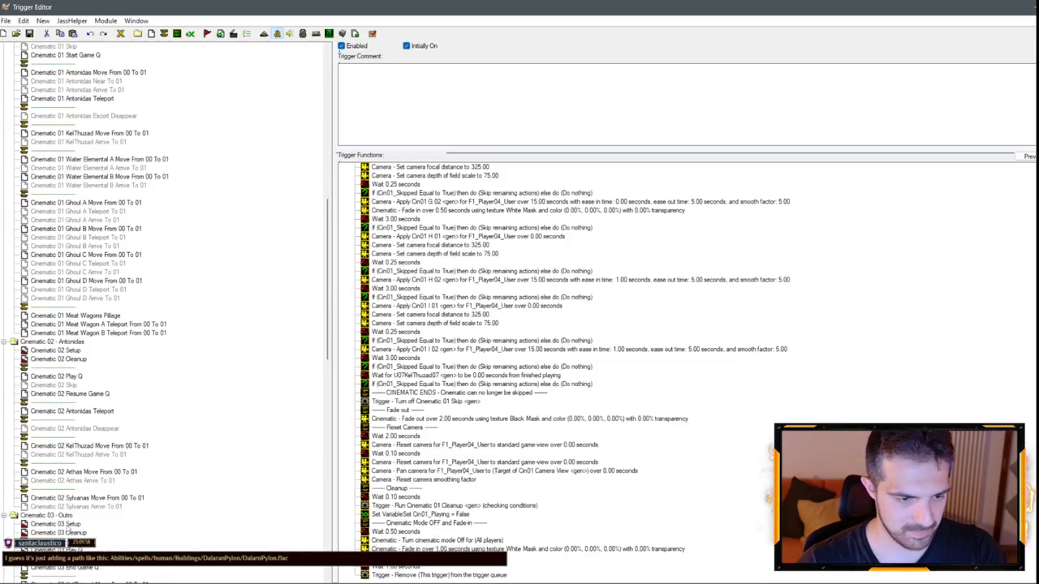
click(68, 529)
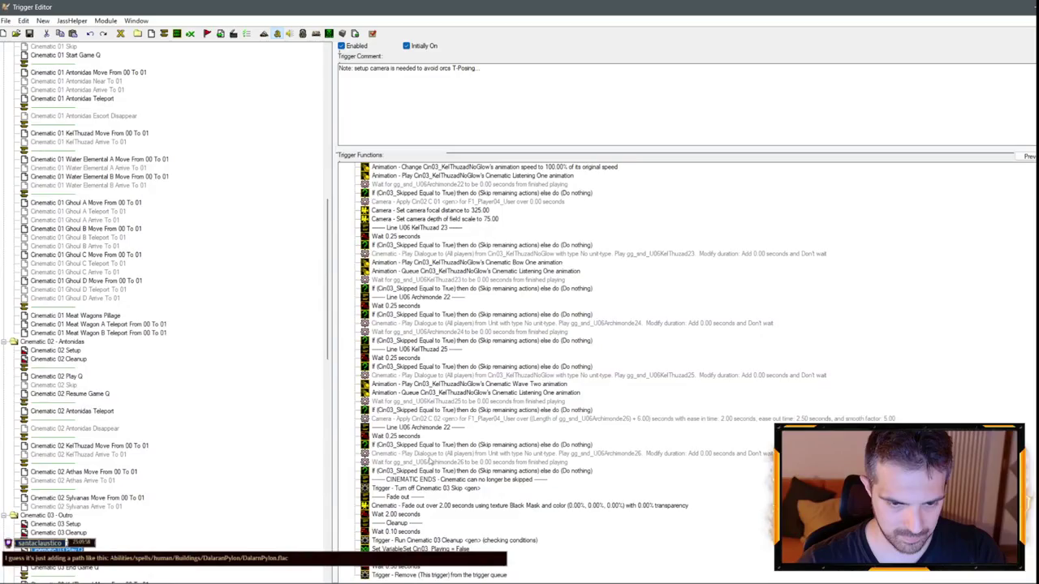
scroll(53, 243, up, 6)
click(65, 195)
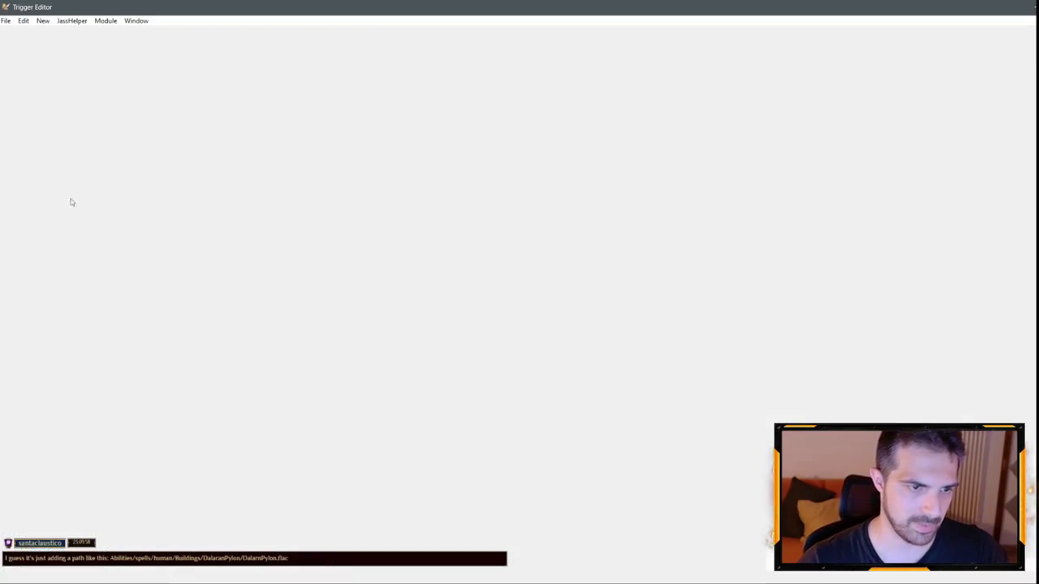
scroll(444, 290, up, 10)
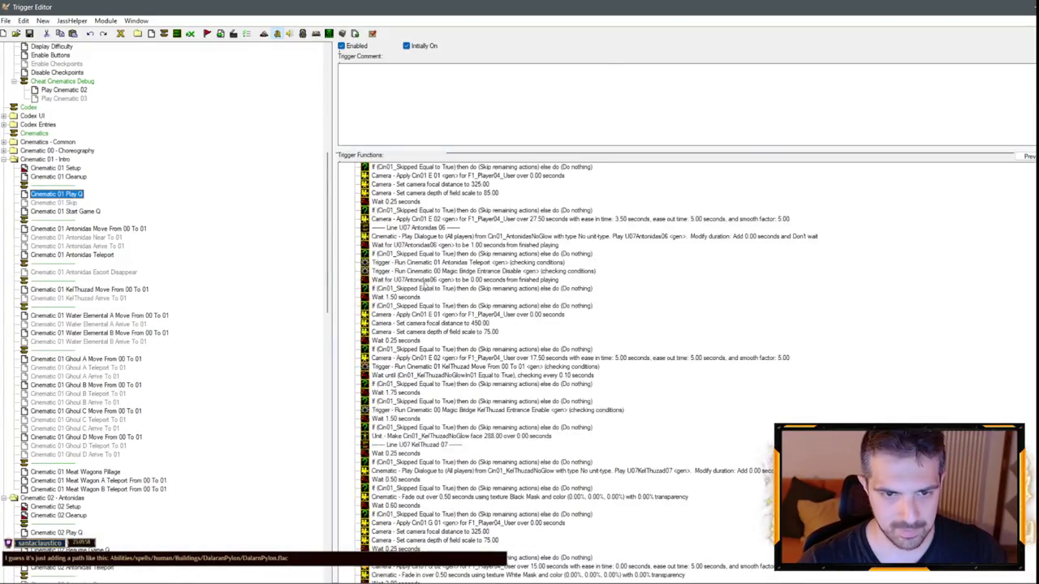
scroll(95, 252, up, 6)
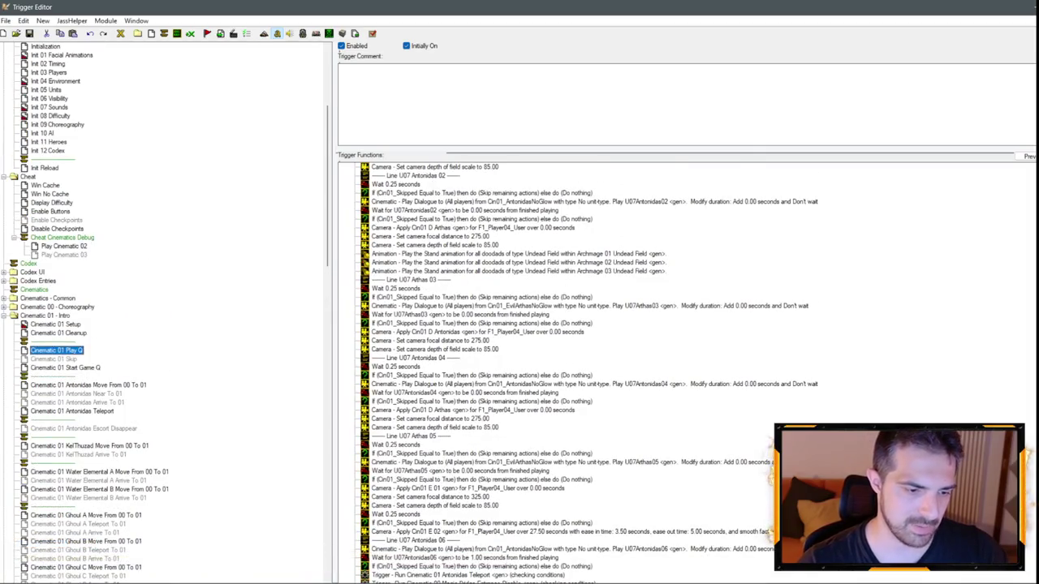
- Return to the map view, look over the Dalaran map, and run Test Map
click(61, 532)
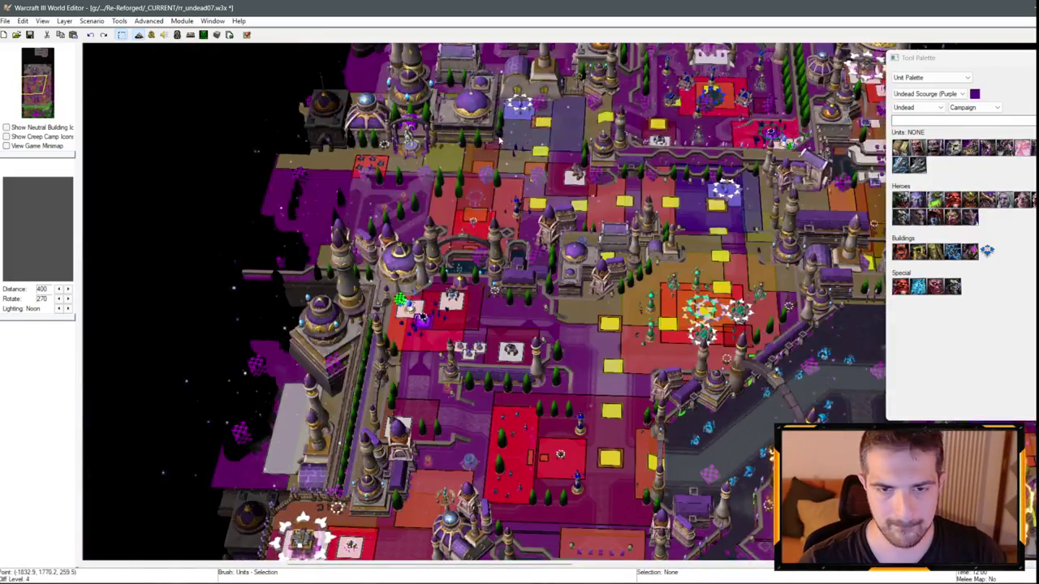
scroll(220, 214, up, 5)
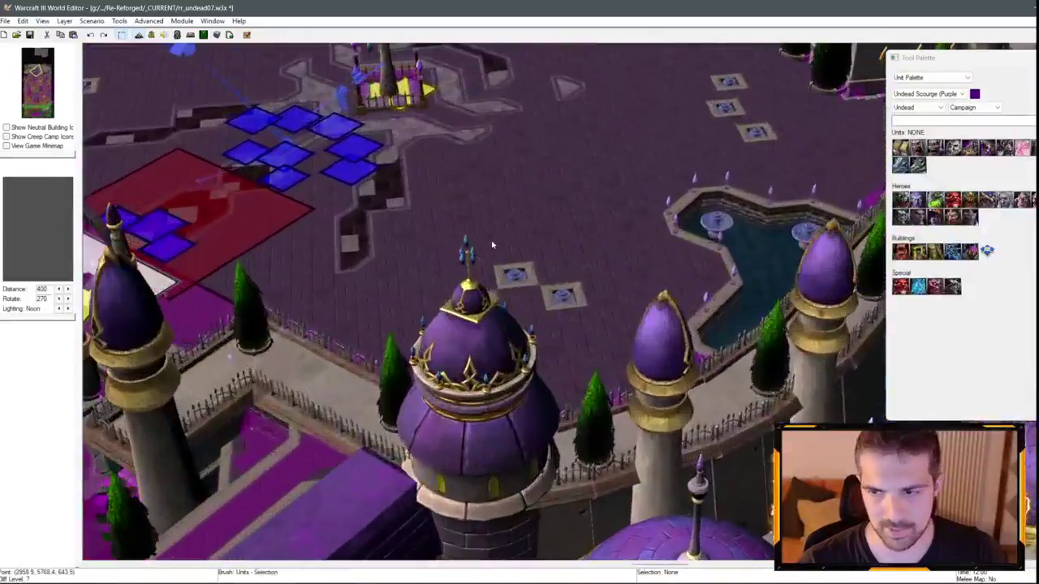
scroll(220, 214, up, 5)
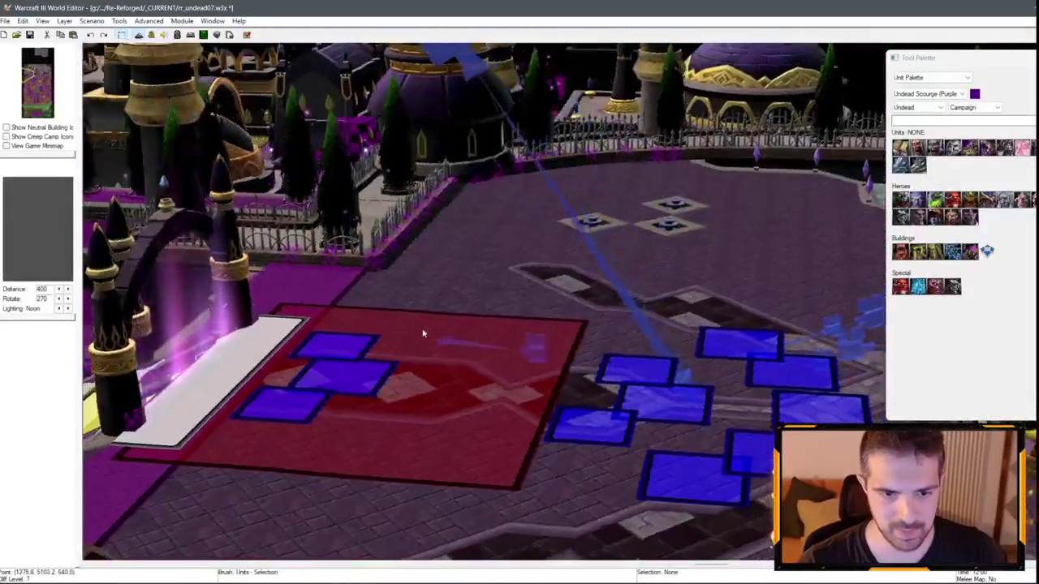
scroll(388, 248, up, 5)
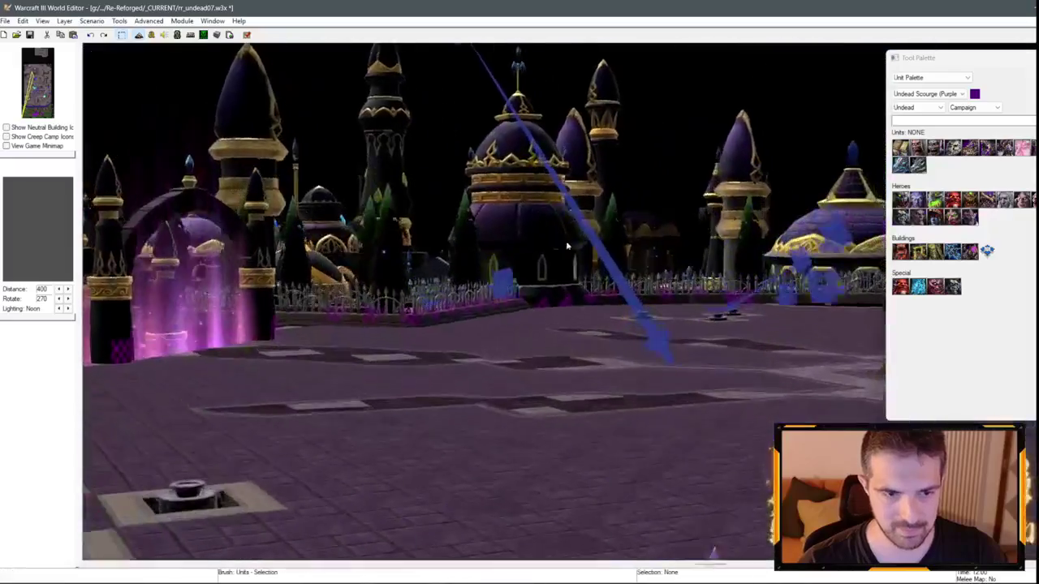
scroll(444, 241, down, 5)
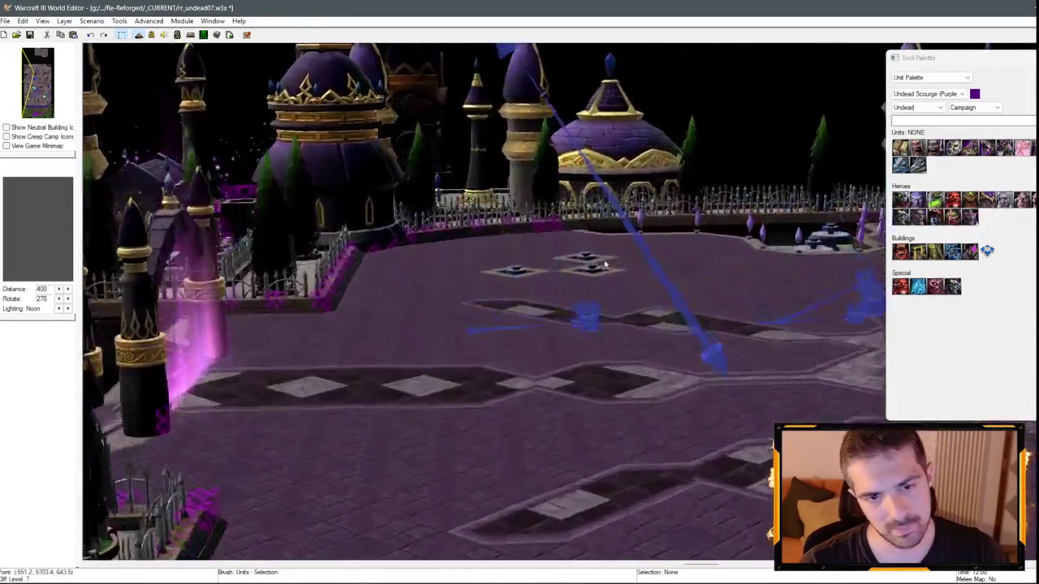
scroll(619, 326, up, 3)
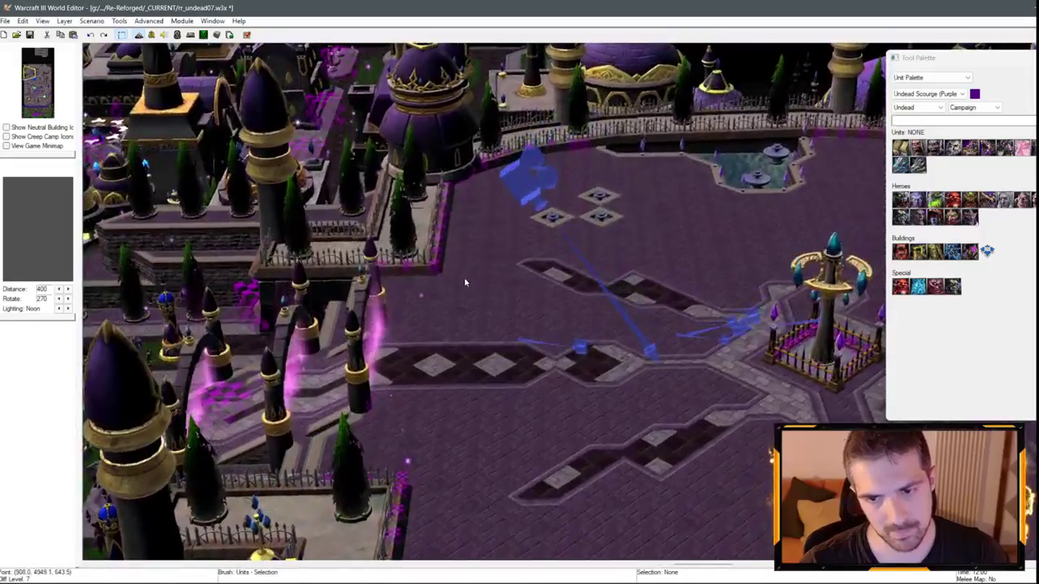
click(29, 34)
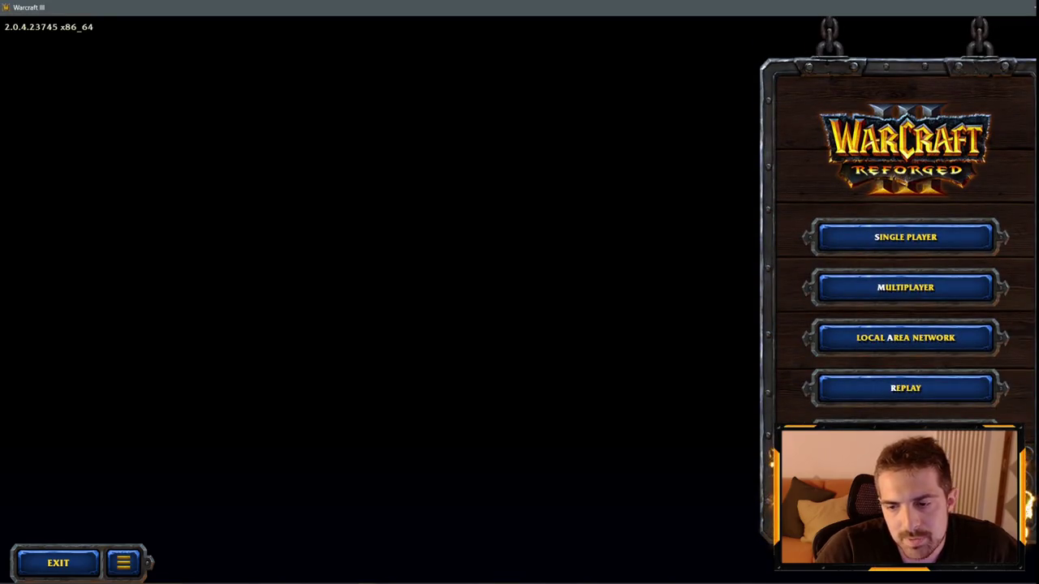
- Check the Reforged settings in the game Options, then go back to the main menu
key(o)
click(925, 93)
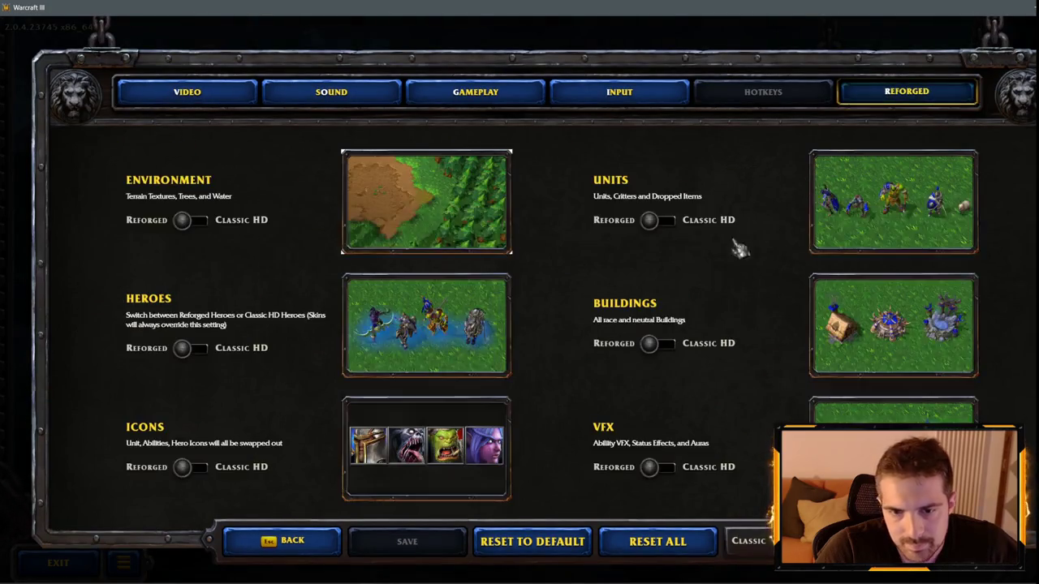
click(289, 543)
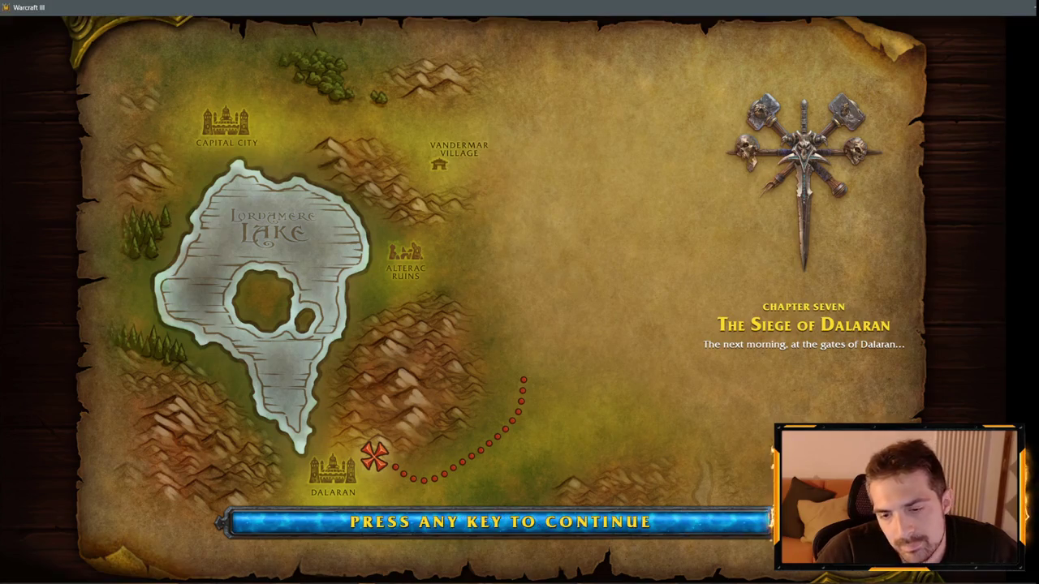
- Continue past the Siege of Dalaran loading map, skip the intro cinematic, and open chat
key(space)
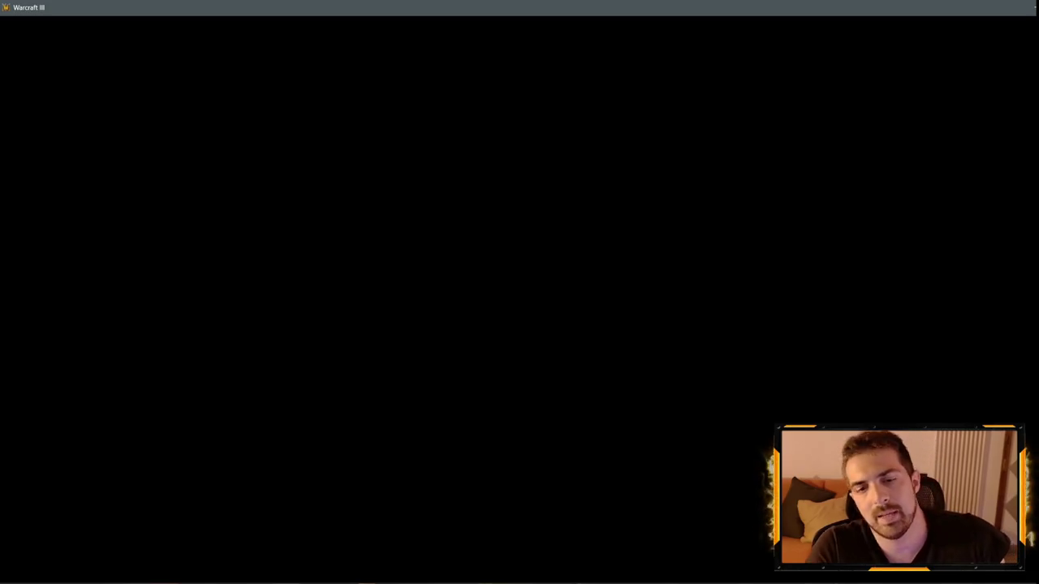
key(Escape)
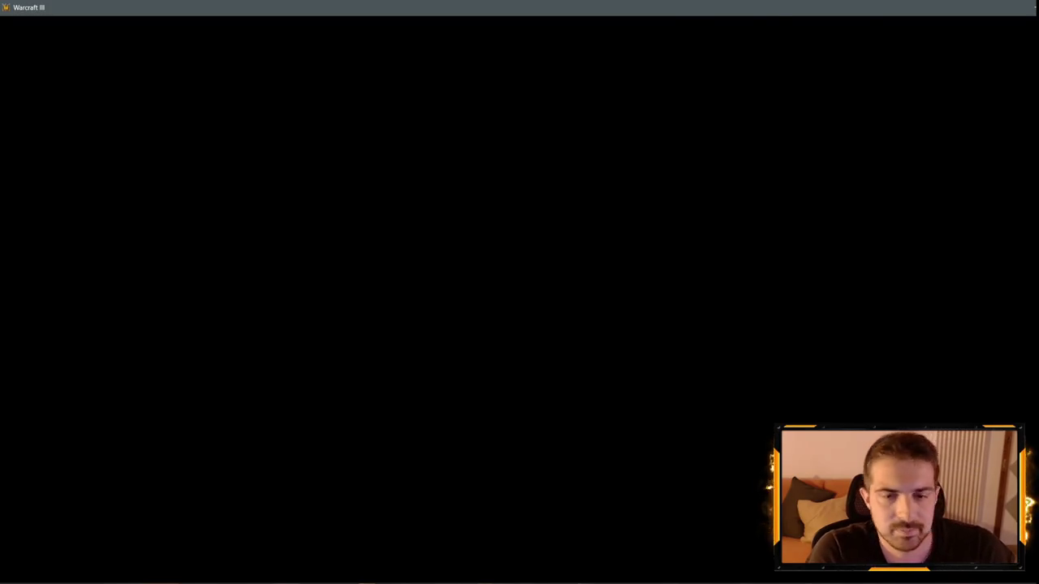
key(Return)
- Send the cin02 chat cheat to watch Cinematic 02, then exit the game
text(ci)
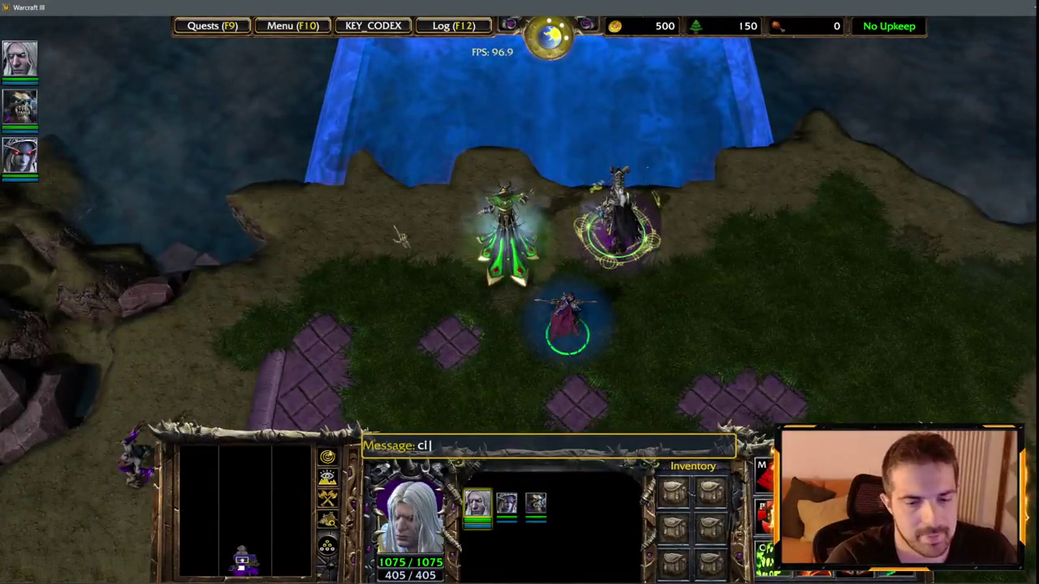
text(n02)
key(Return)
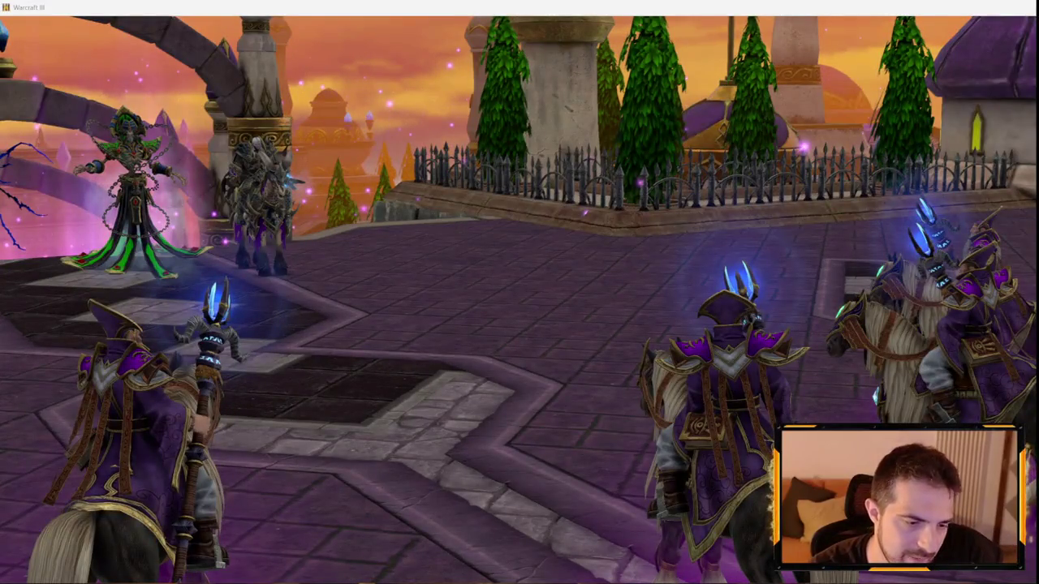
click(16, 574)
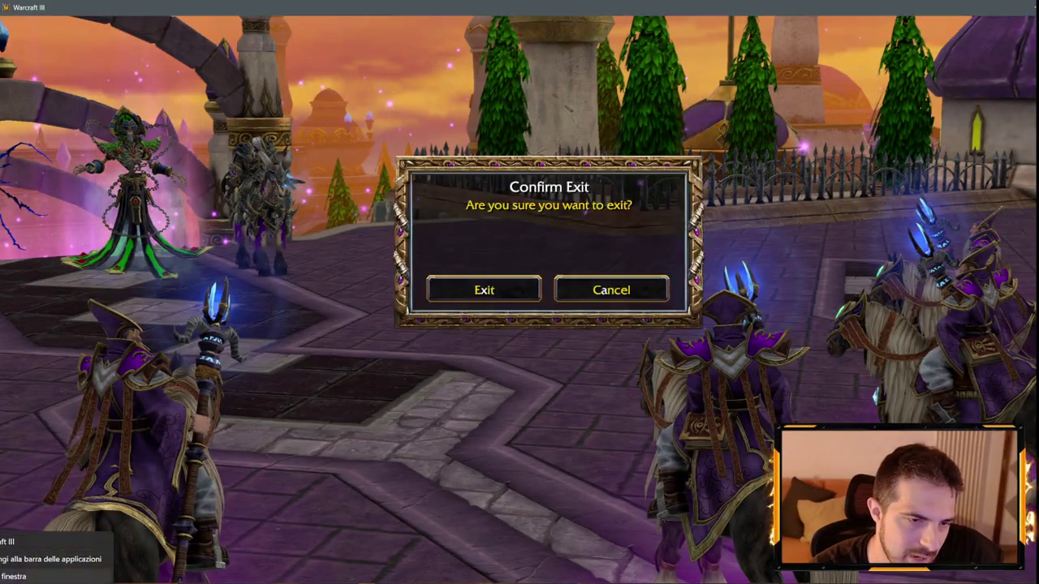
click(485, 293)
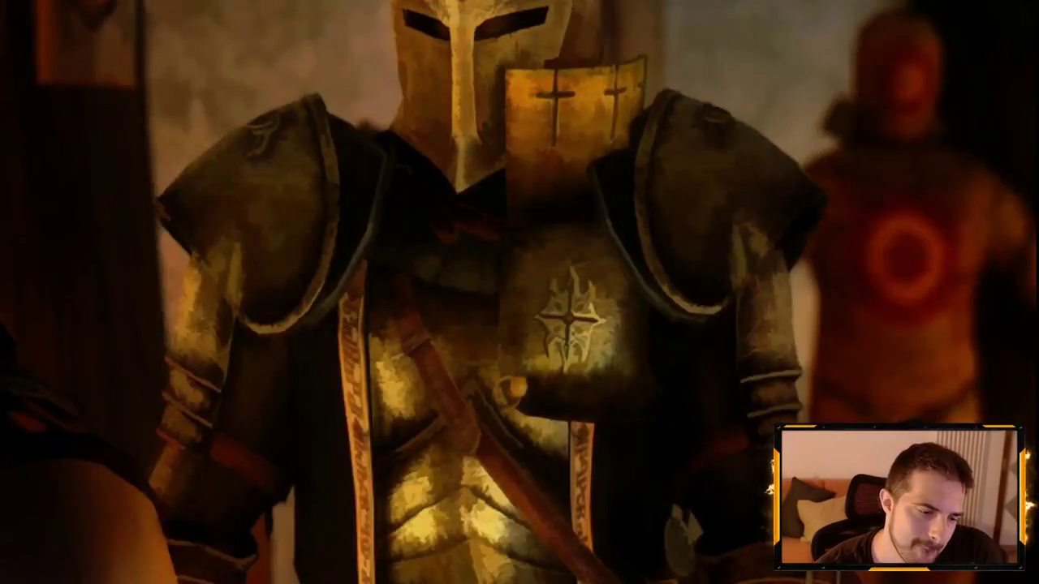
- In the Trigger Editor, select Cinematic 03 Play Q's 2-second fade-out actions
mouse_move(108, 578)
click(20, 545)
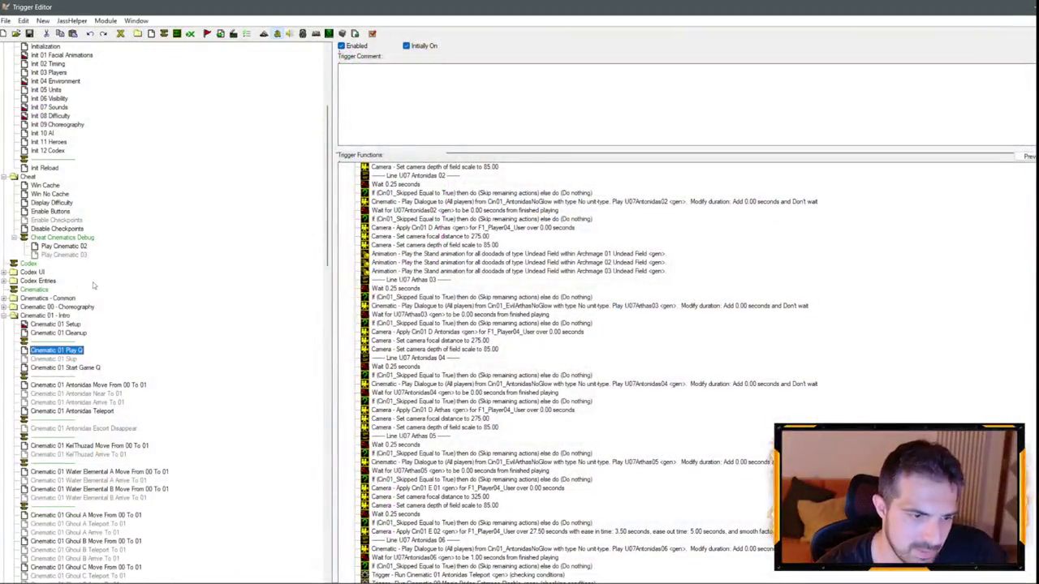
click(5, 316)
click(5, 324)
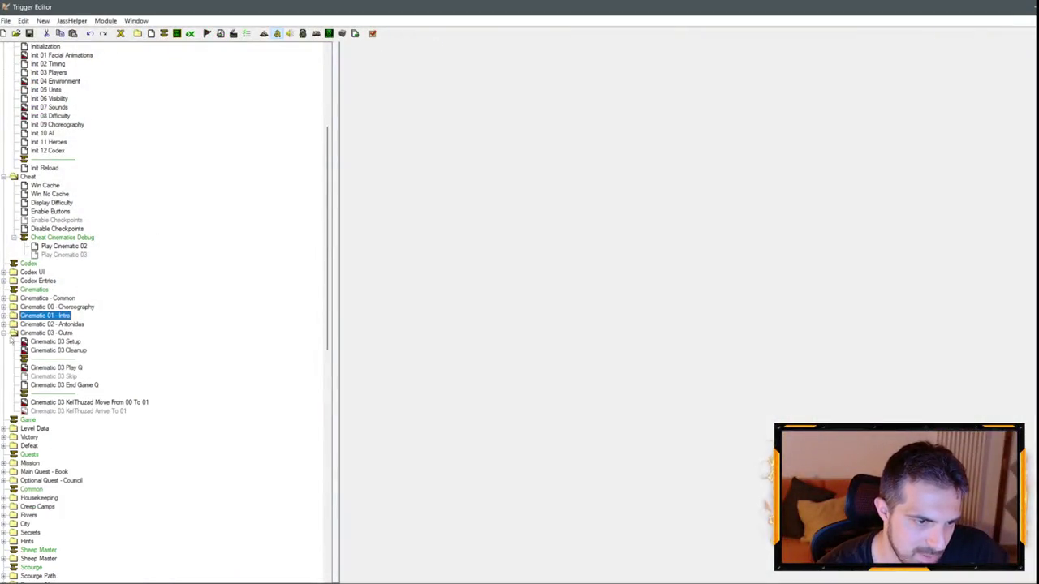
click(57, 368)
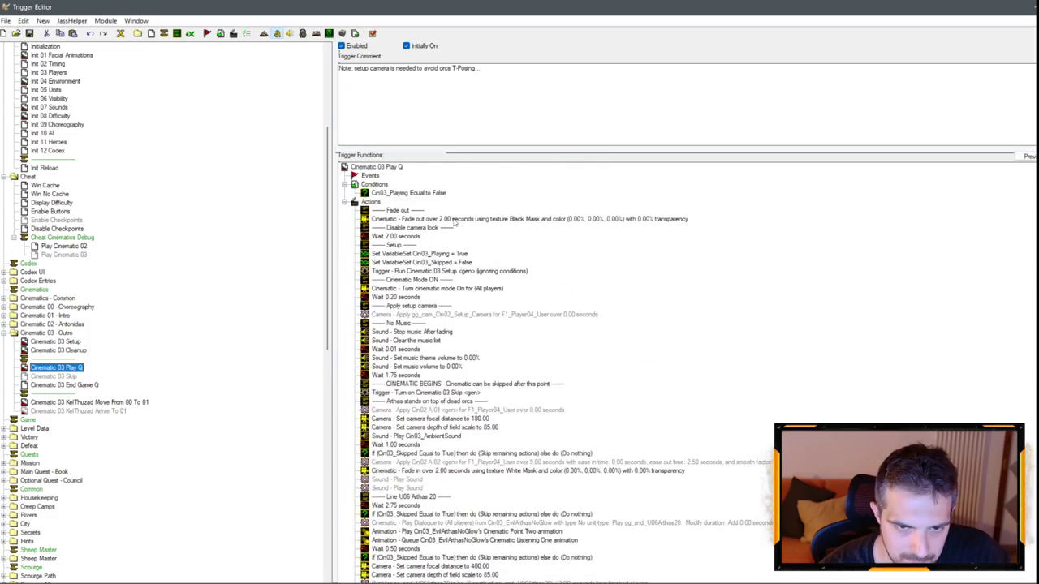
click(455, 221)
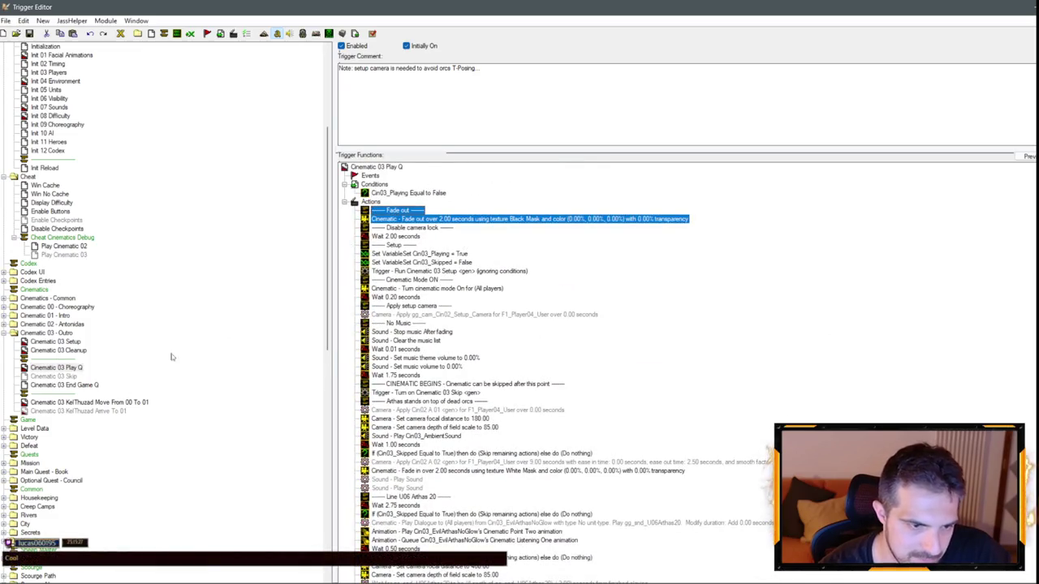
- Paste the 2-second fade-out into Cinematic 02 Play Q and delete its 0.00-second fade rows
click(5, 324)
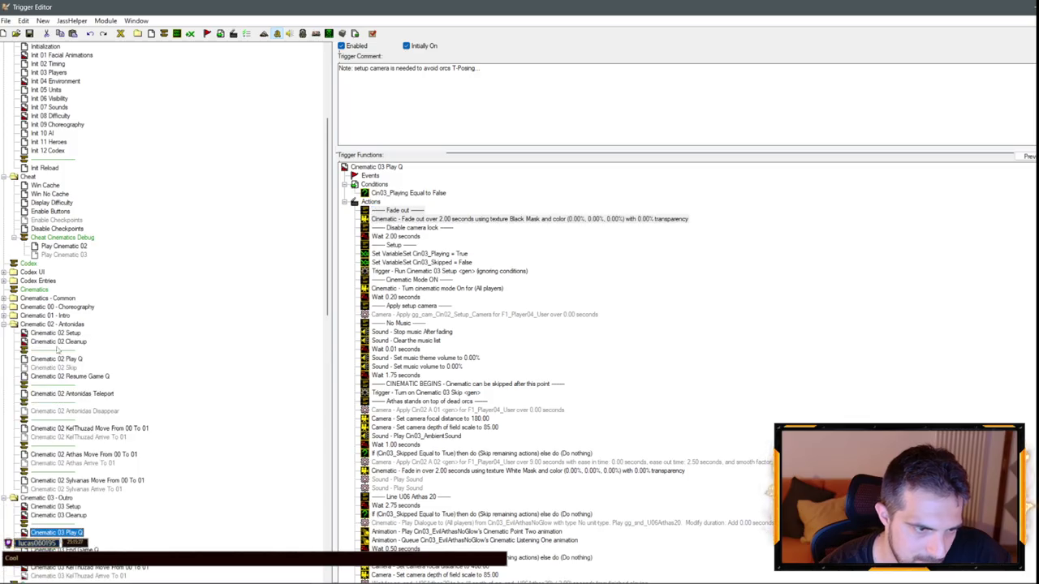
click(61, 358)
click(410, 219)
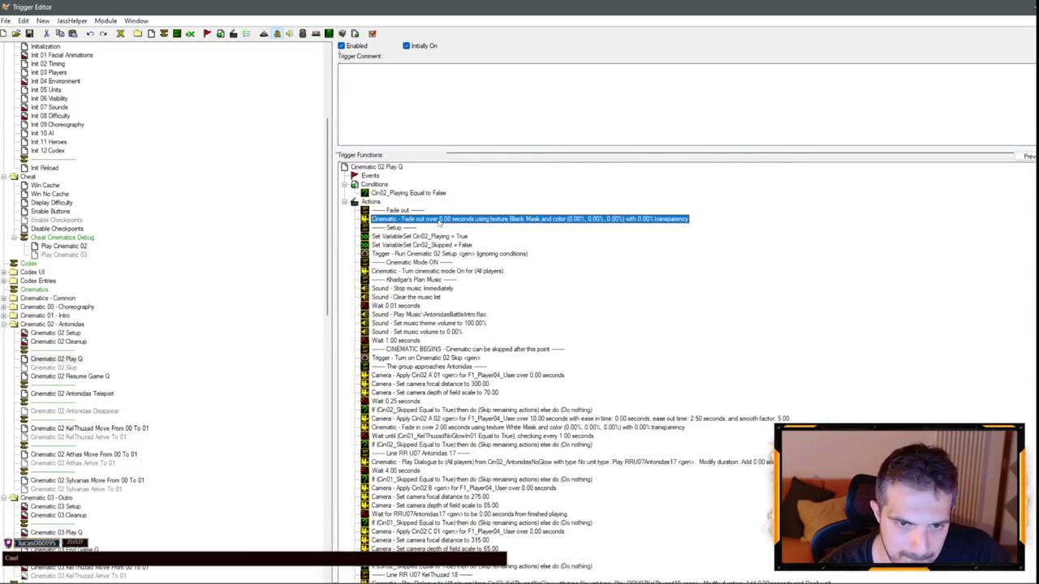
key(ctrl+v)
click(404, 219)
shift+click(404, 228)
key(Delete)
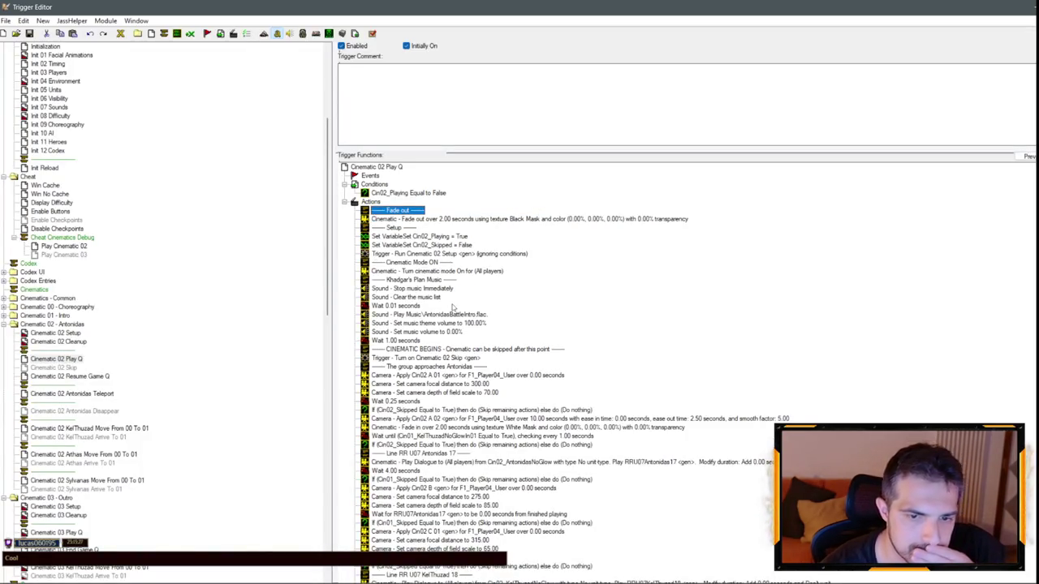
click(439, 315)
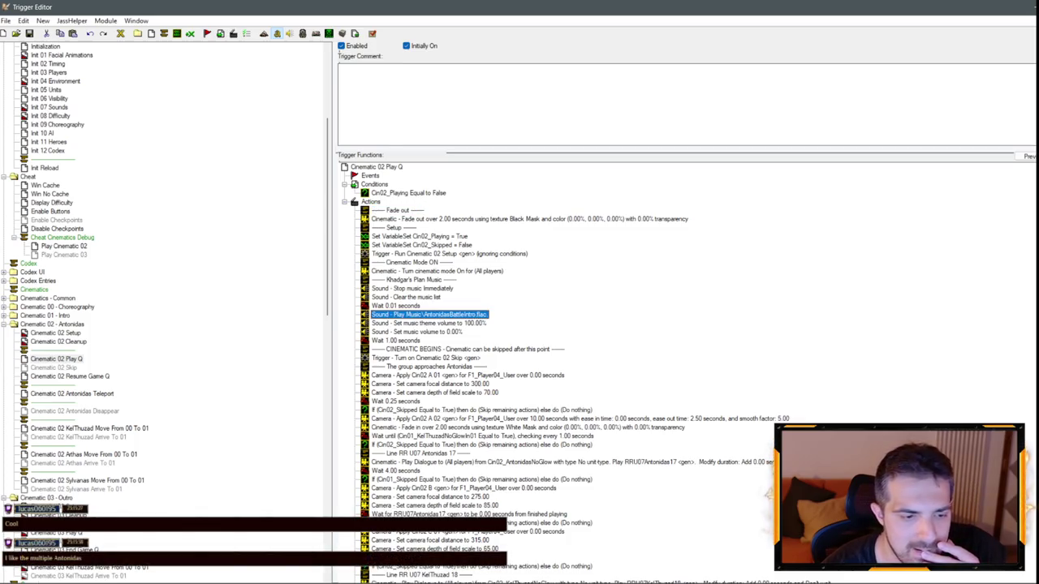
click(277, 33)
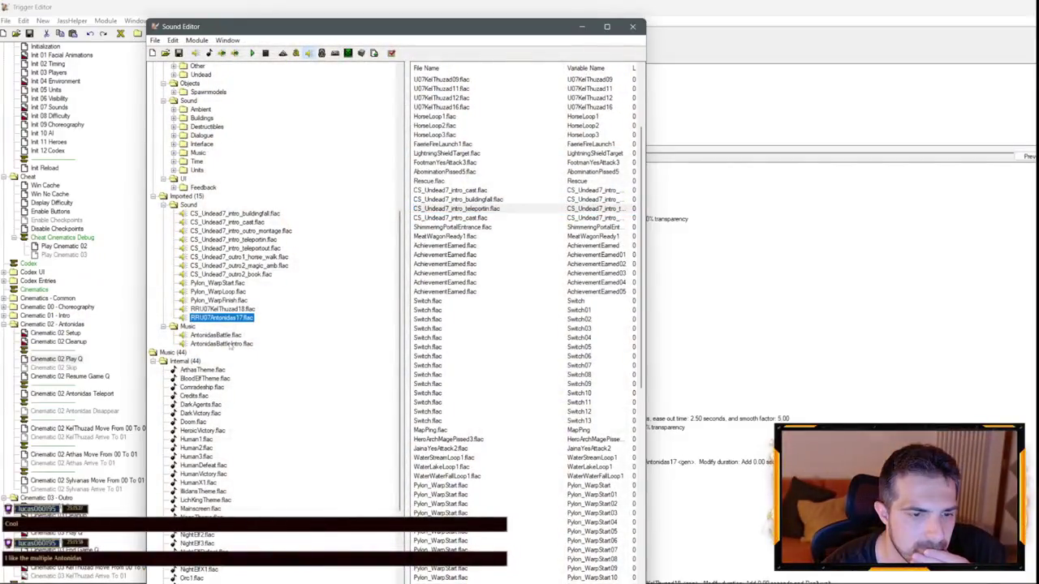
right_click(230, 344)
click(276, 348)
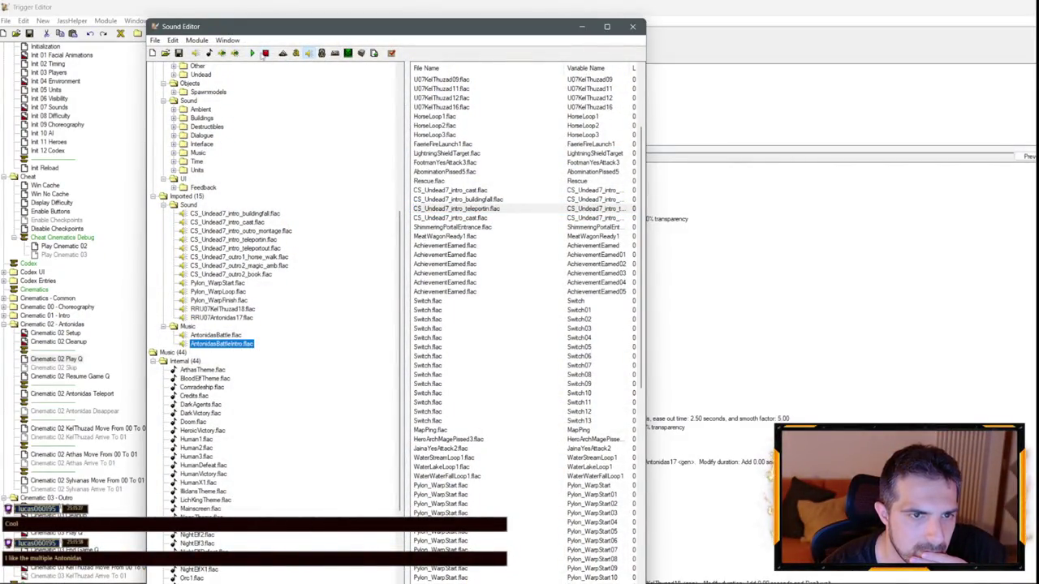
click(265, 54)
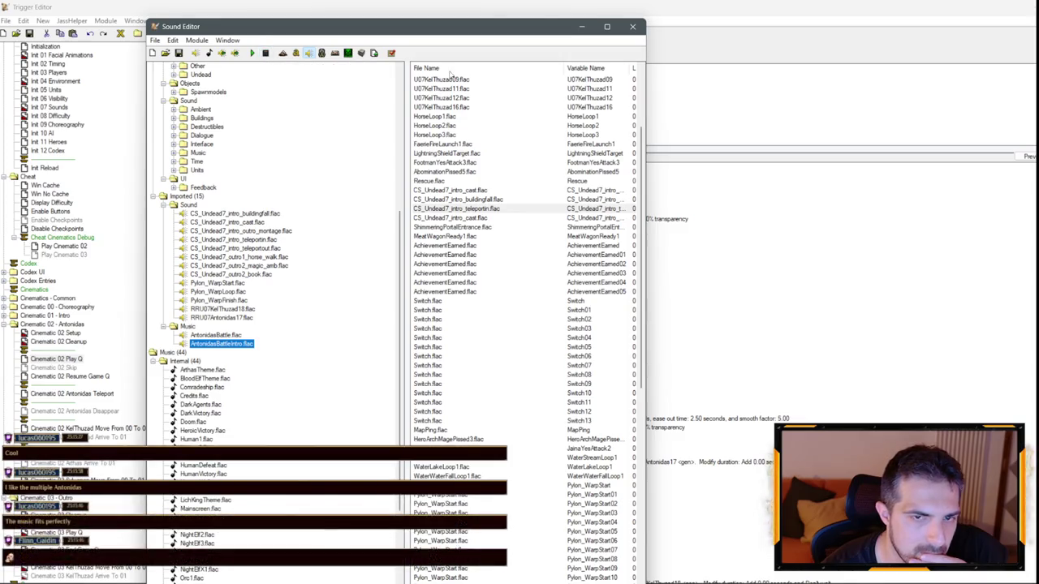
click(582, 26)
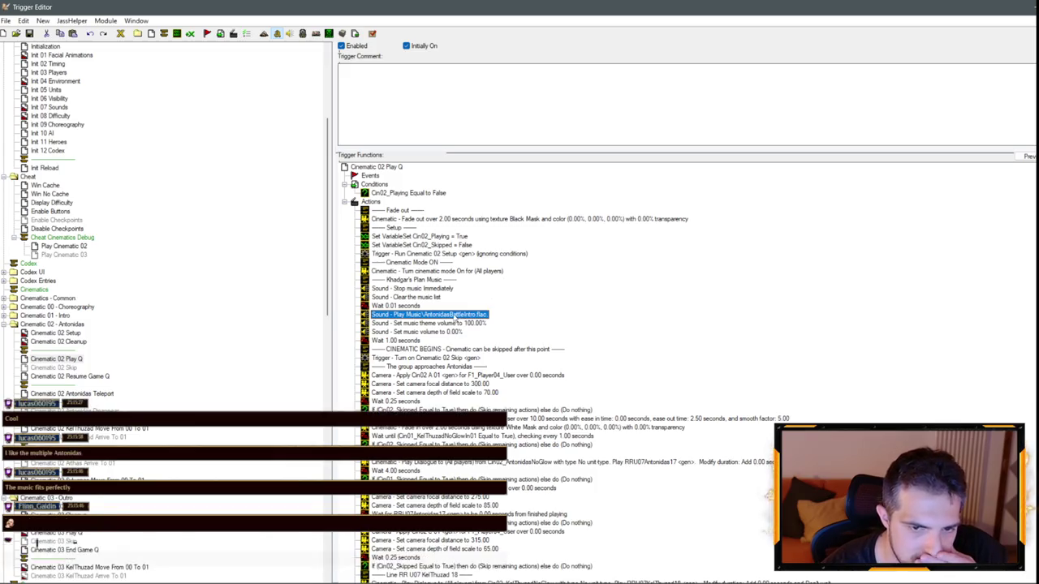
double_click(455, 316)
click(398, 304)
click(446, 267)
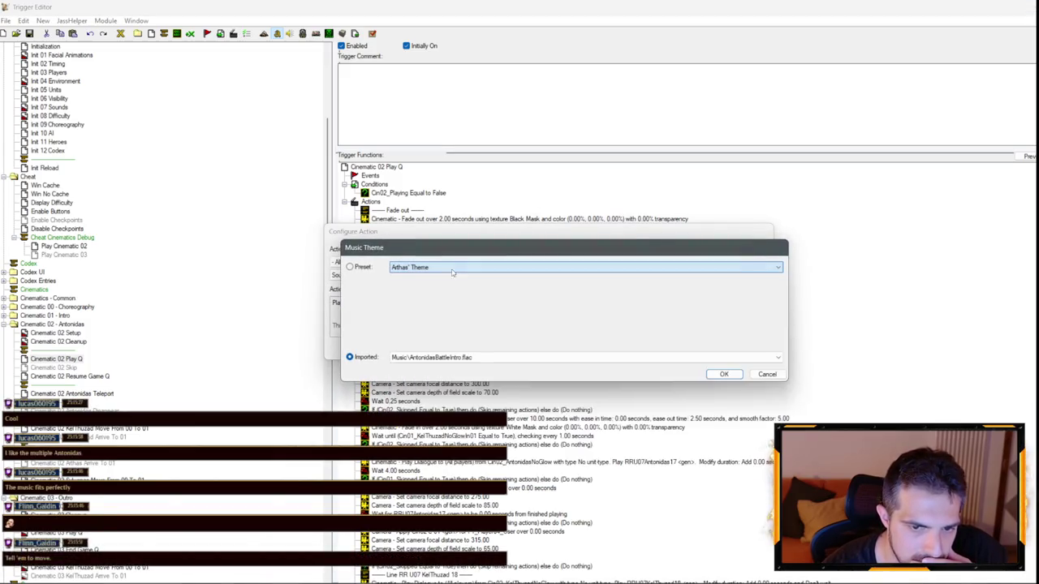
click(778, 357)
click(778, 357)
click(766, 374)
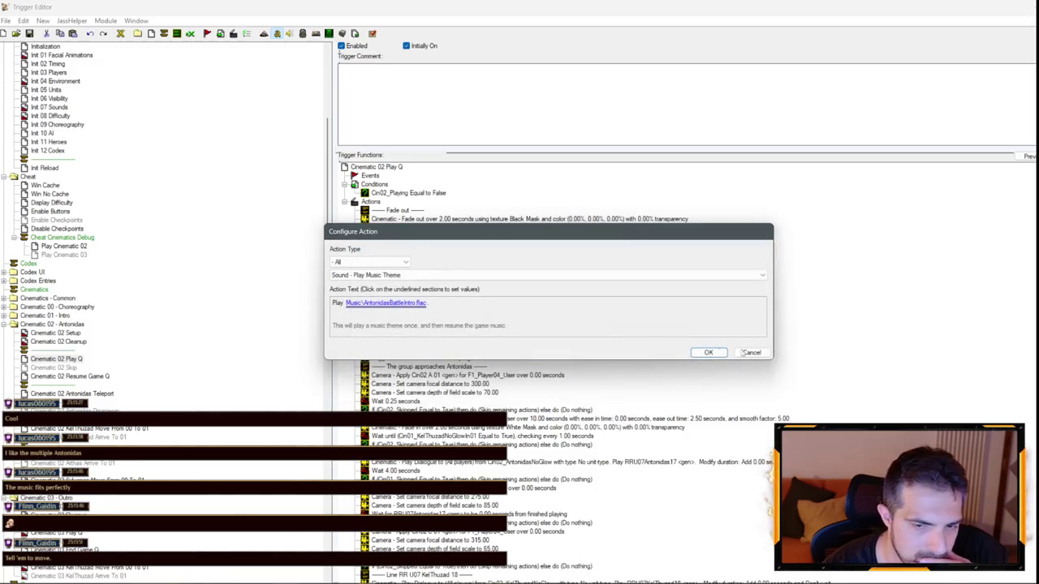
click(763, 355)
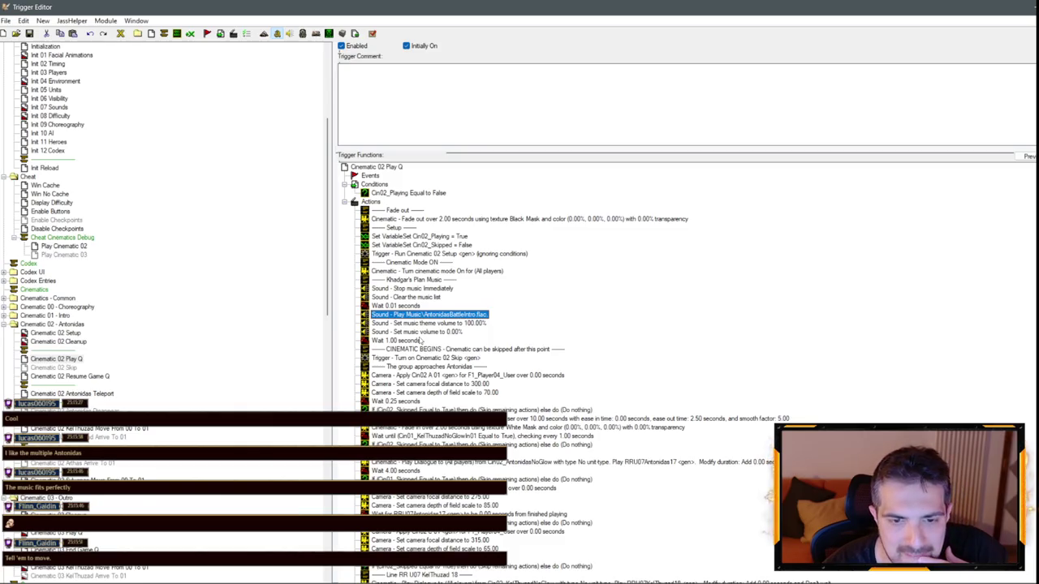
- Open the Cinematic 02 Play Q trigger, passing briefly through Cinematic 03 Play Q
scroll(73, 347, down, 4)
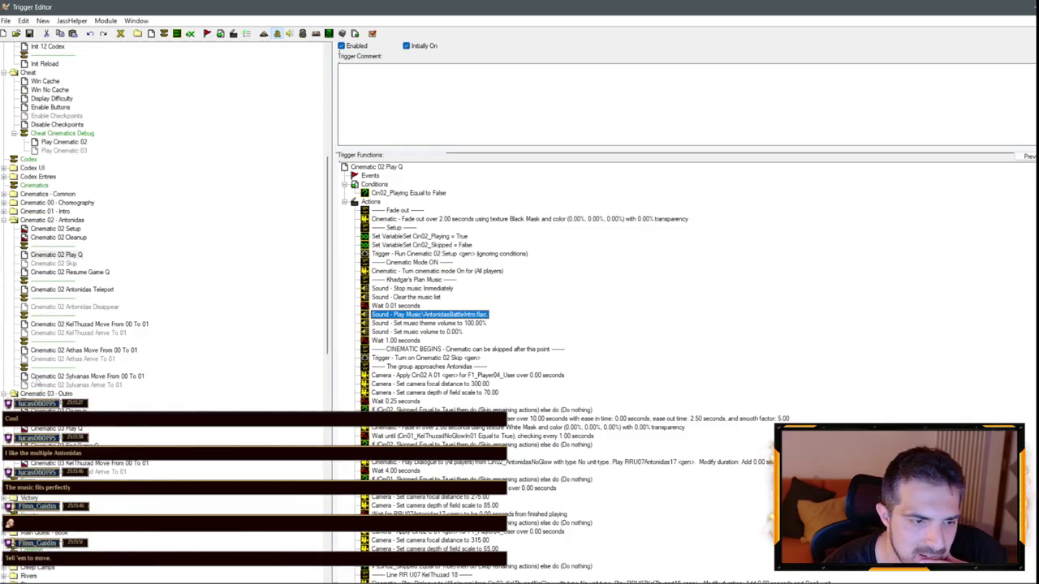
click(57, 429)
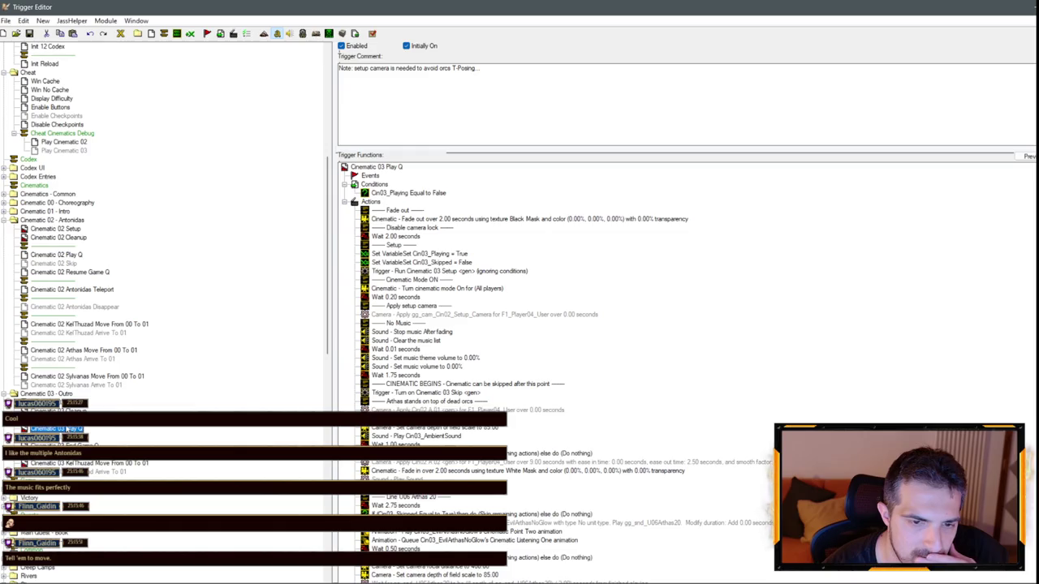
click(56, 254)
scroll(466, 313, down, 5)
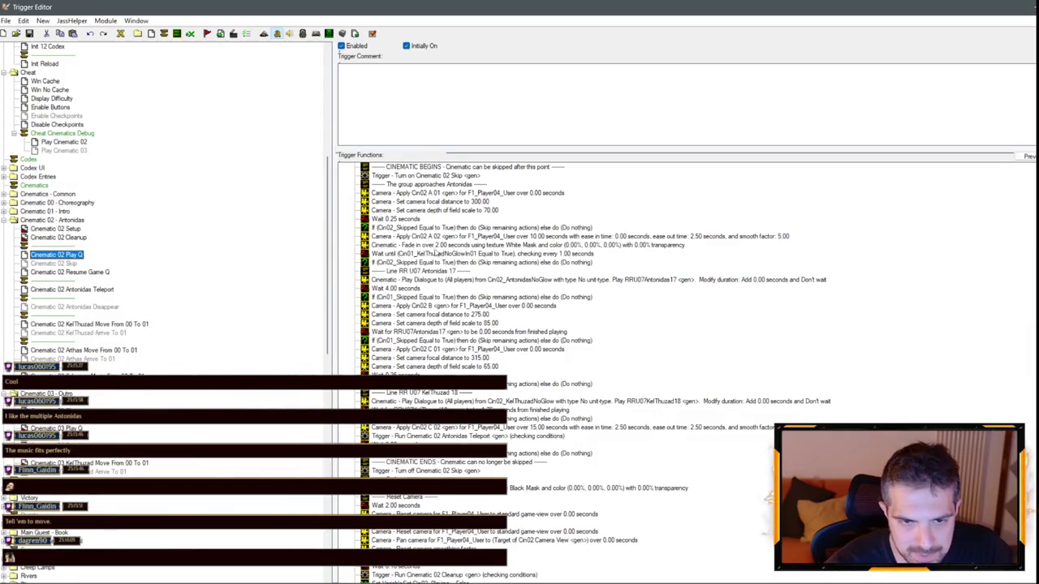
- Add a Run Trigger (checking conditions) action after the camera row, running Cinematic 02 Arthas Move From 00 To 01
click(430, 245)
right_click(414, 213)
click(487, 322)
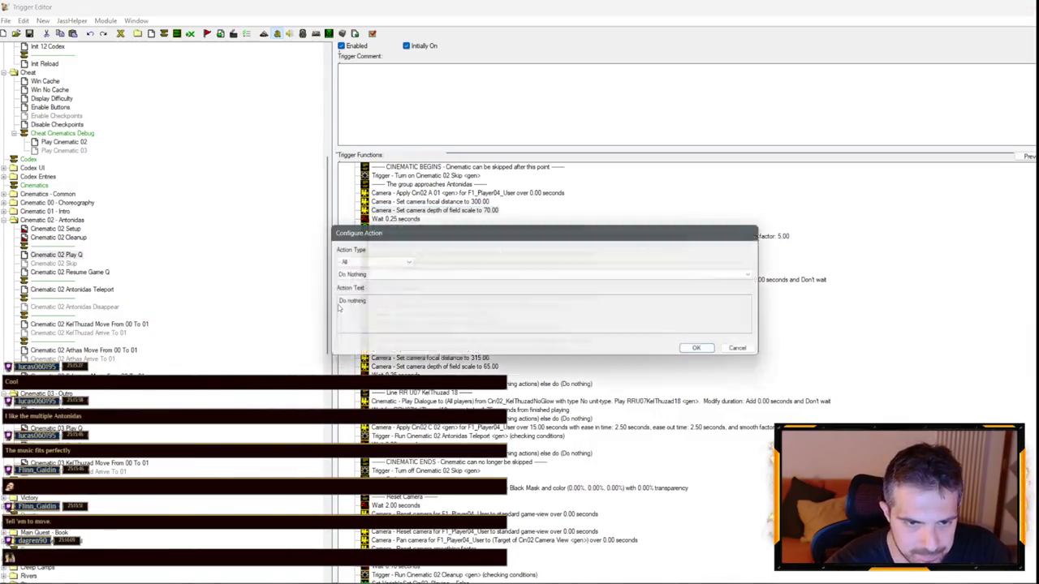
click(373, 263)
click(357, 440)
click(374, 274)
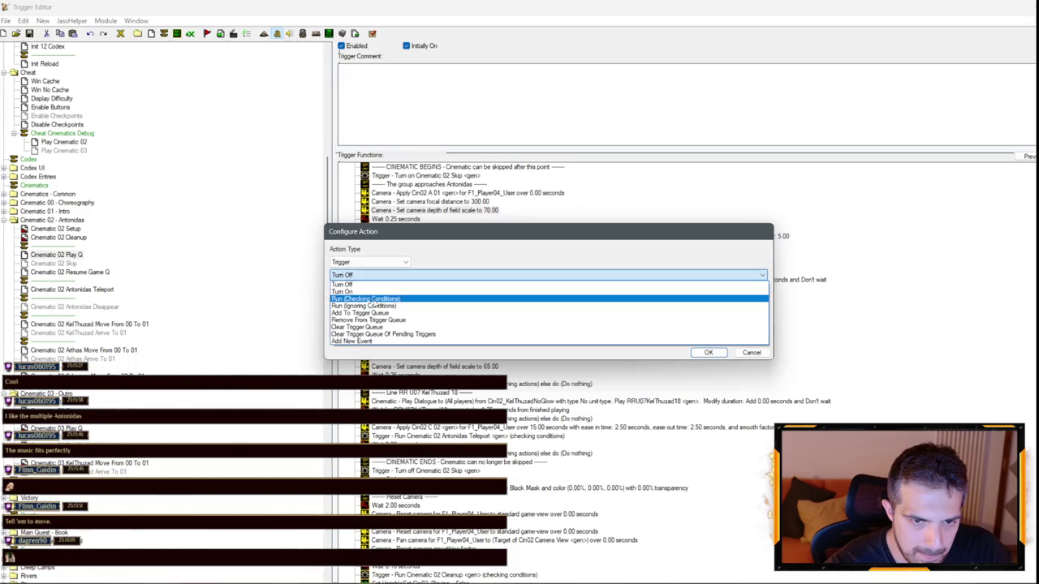
click(374, 300)
click(354, 304)
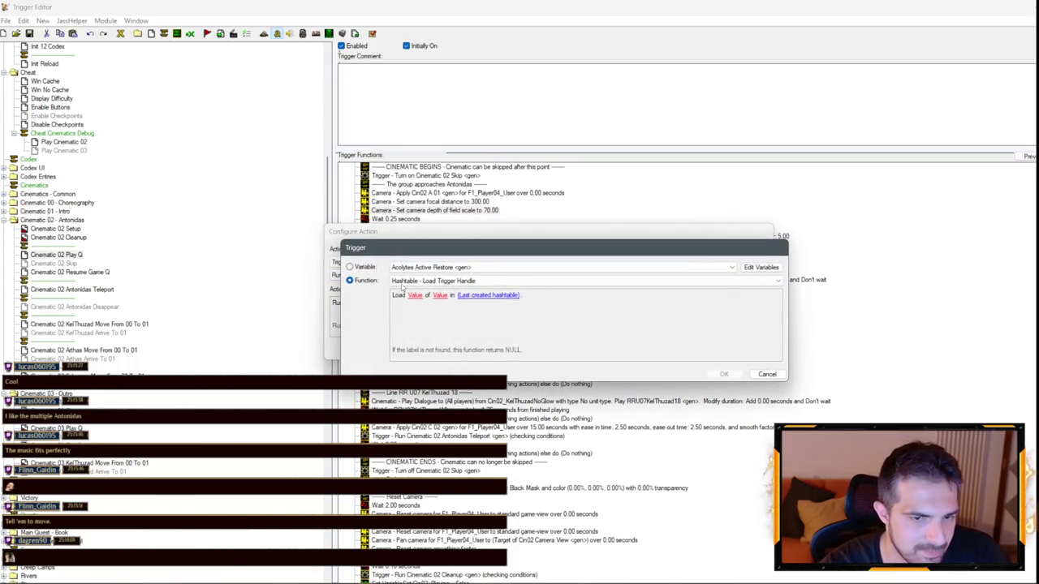
click(424, 269)
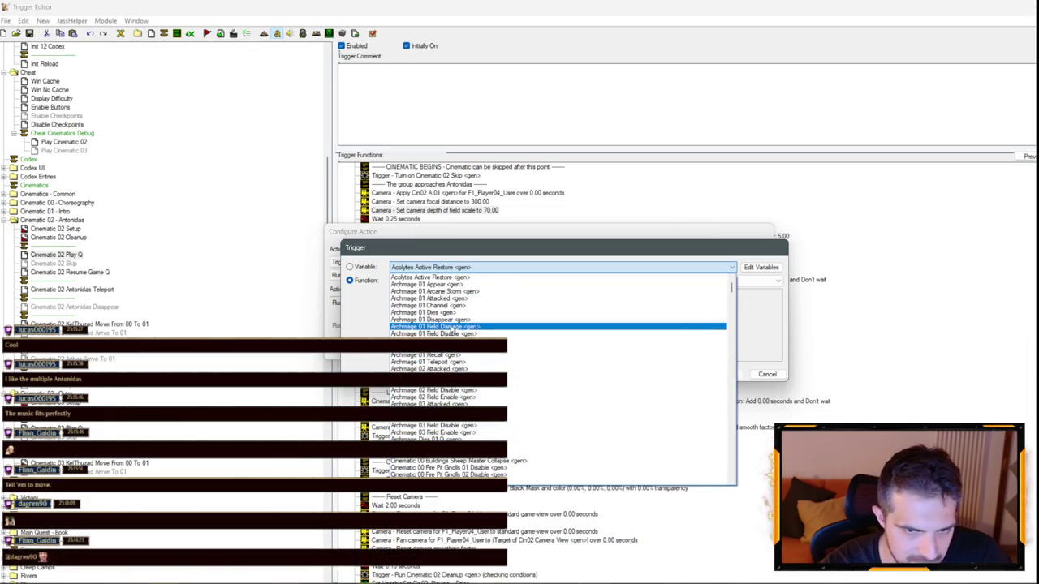
scroll(449, 326, down, 15)
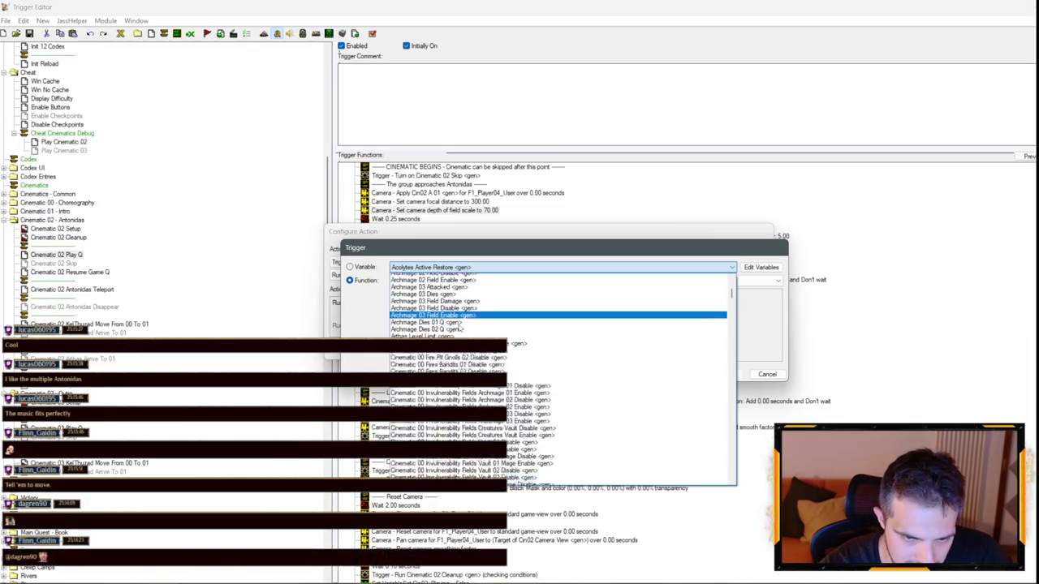
scroll(487, 345, down, 10)
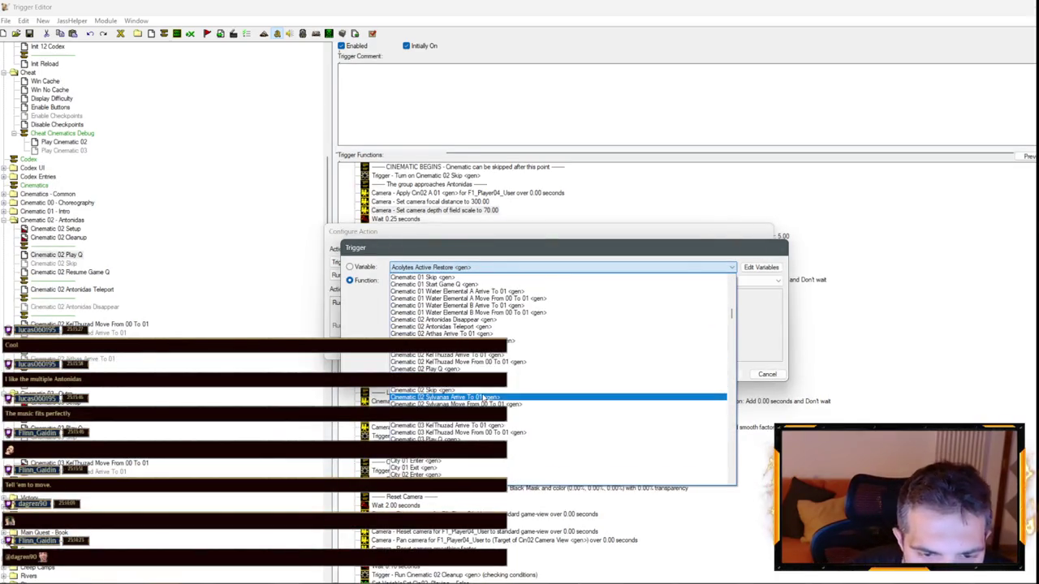
click(487, 341)
key(Return)
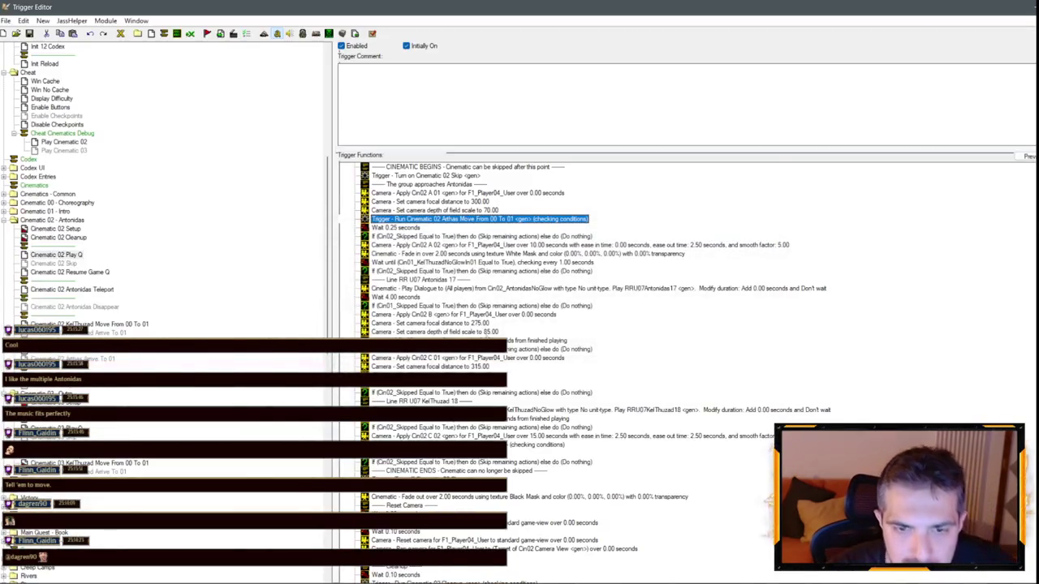
- Change that run-trigger action to run the KelThuzad move trigger
double_click(454, 219)
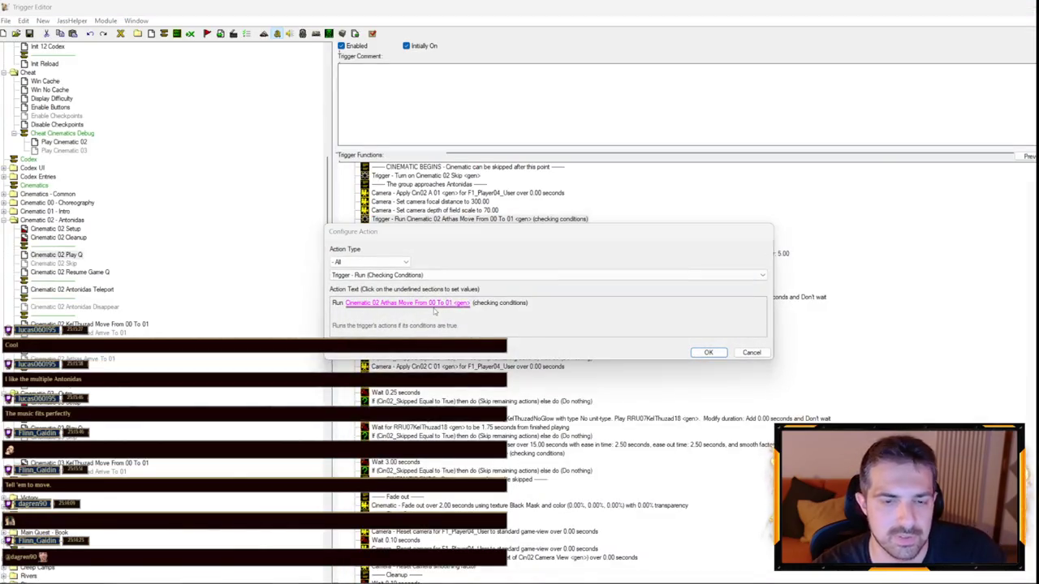
click(452, 303)
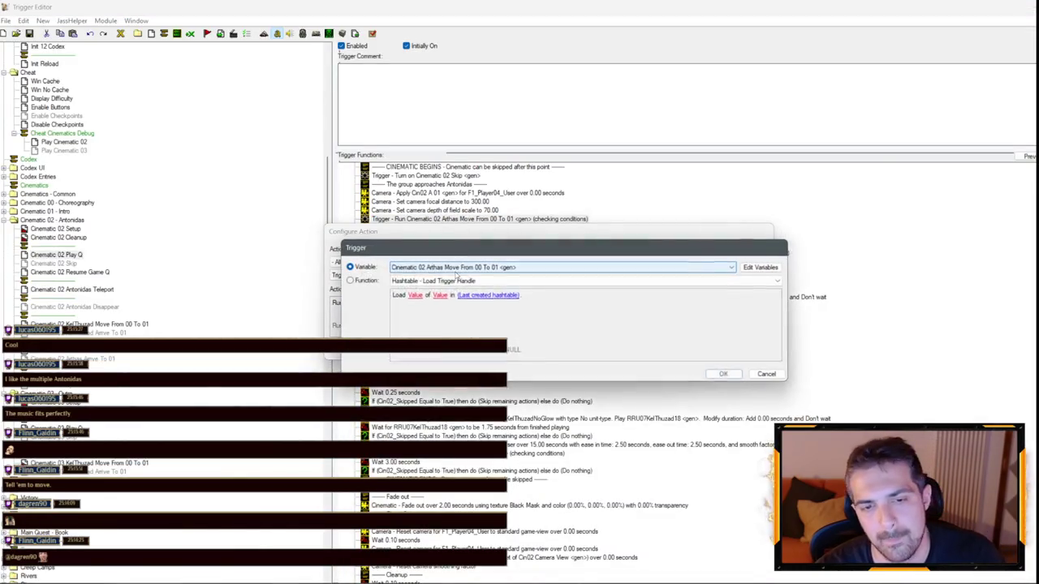
click(452, 266)
click(452, 297)
key(Return)
key(Return)
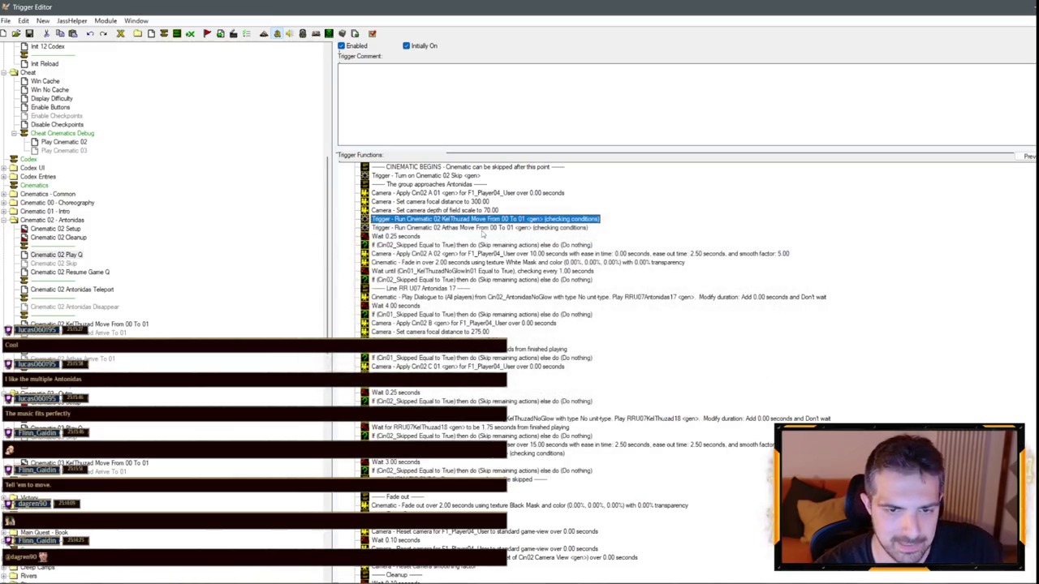
- Set the next run-trigger action to Cinematic 02 Sylvanas Move From 00 To 01
double_click(454, 227)
click(438, 302)
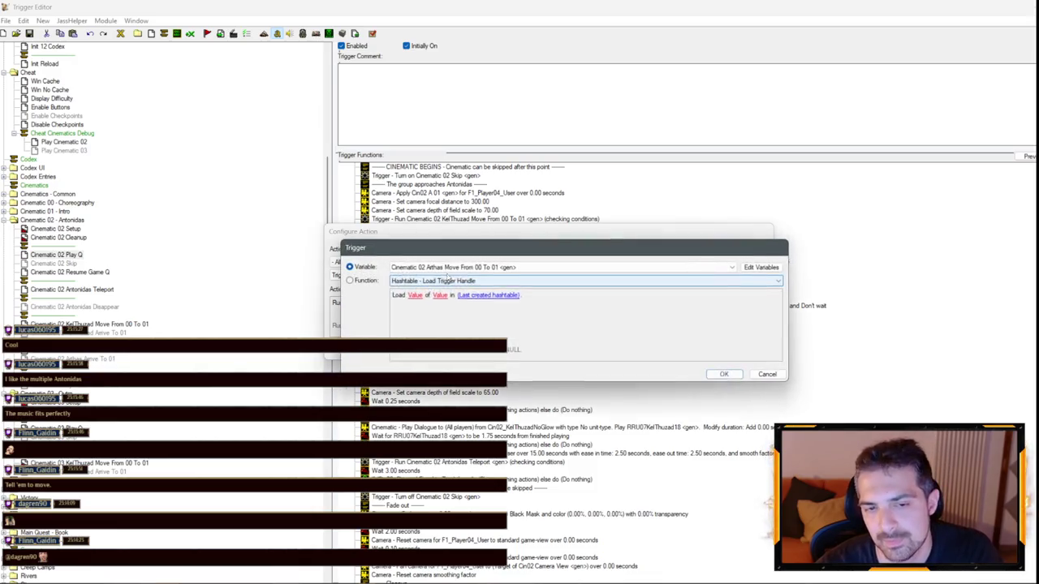
click(452, 267)
scroll(442, 292, up, 2)
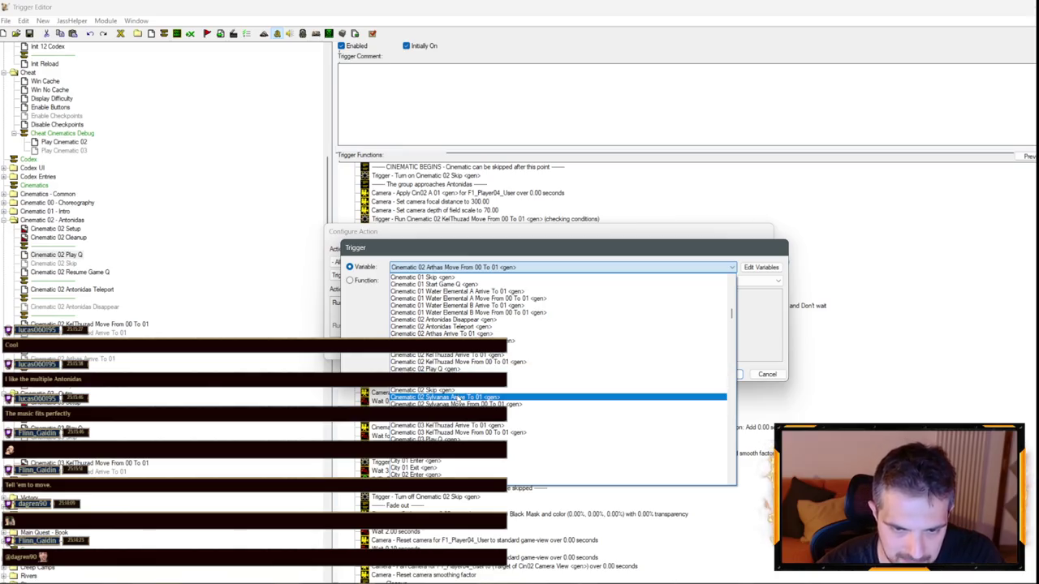
click(459, 398)
key(Return)
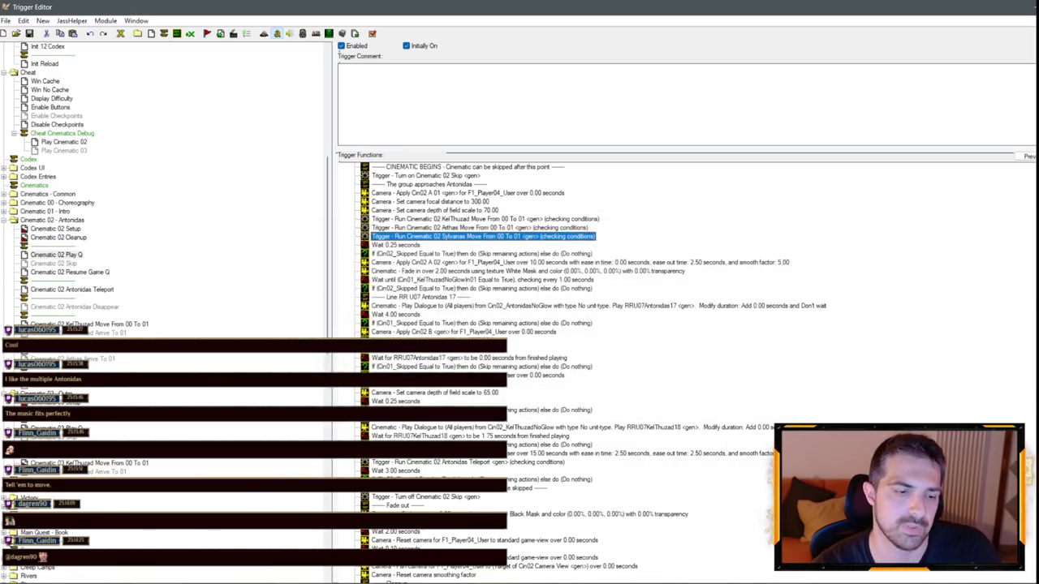
key(F3)
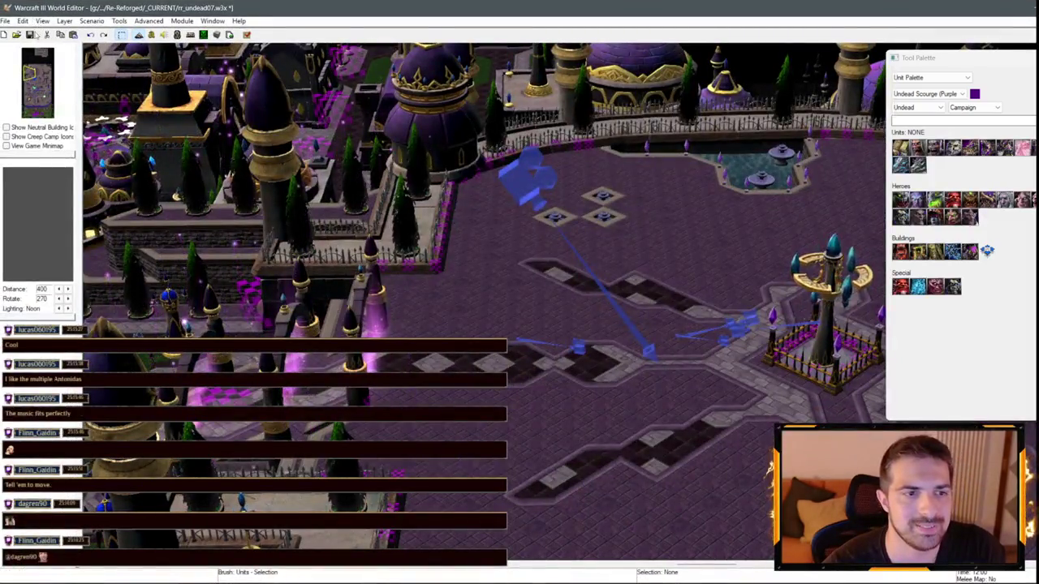
- Save the map with Ctrl+S and bring the editor back into focus for testing
key(ctrl+s)
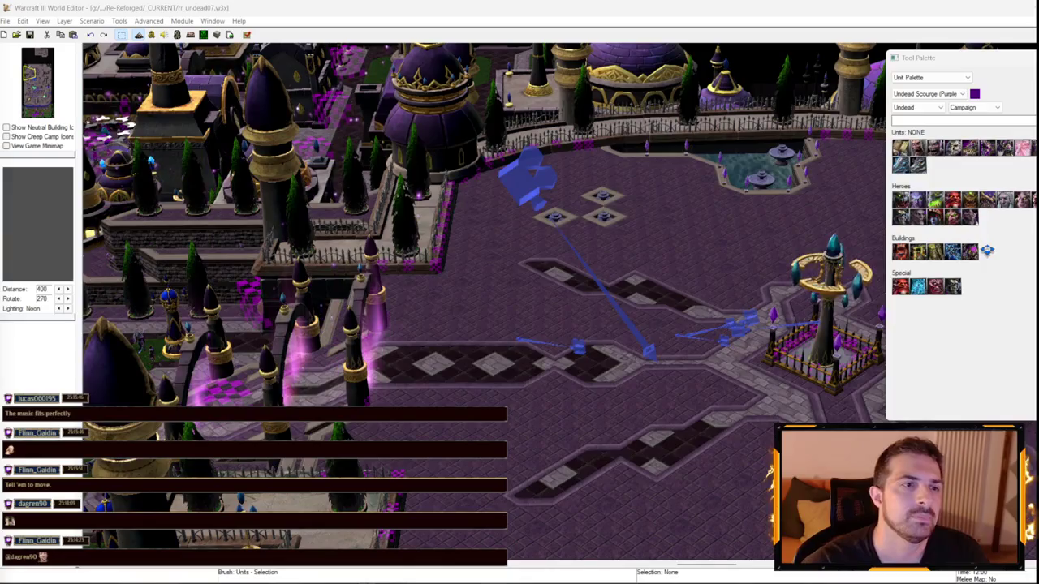
click(323, 297)
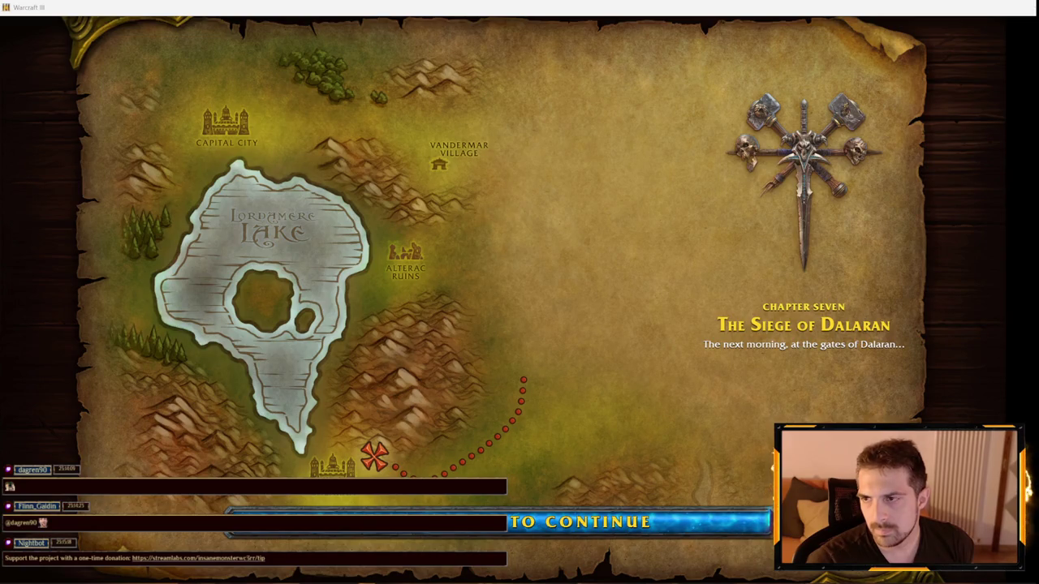
- Start the test game and check the Sound options in the game menu
key(space)
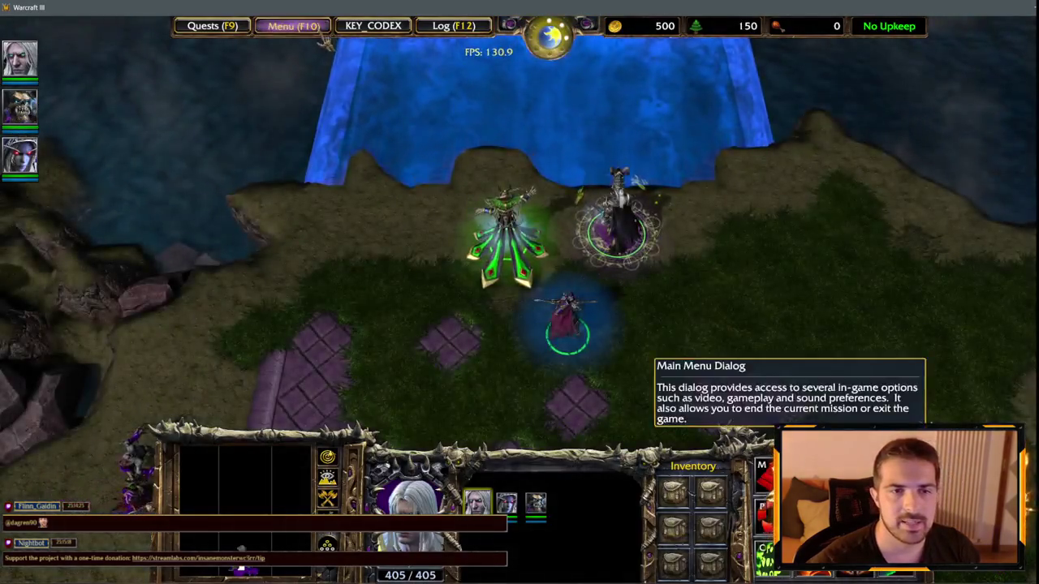
click(293, 25)
key(Escape)
key(F10)
key(o)
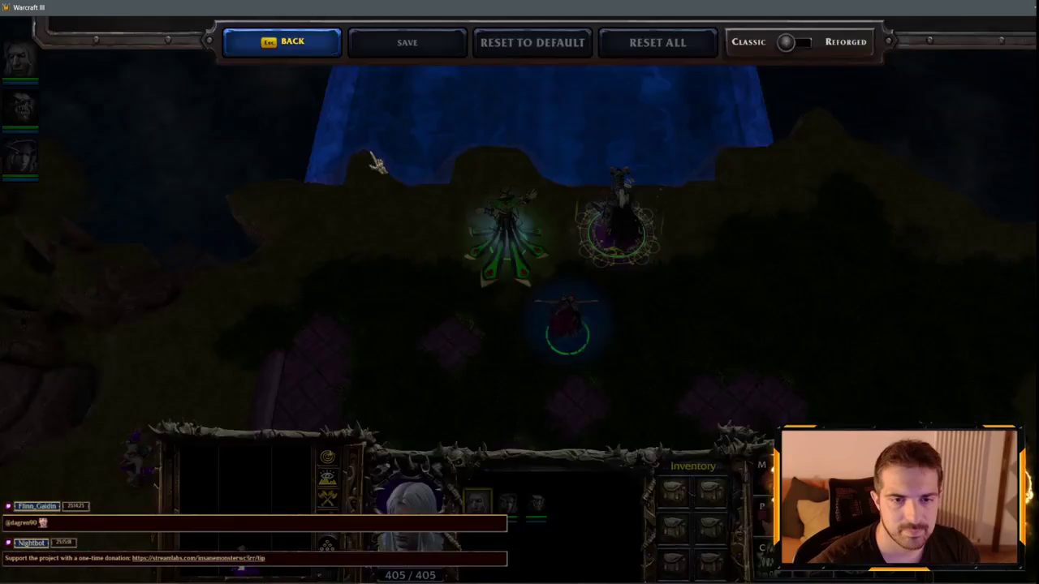
click(331, 92)
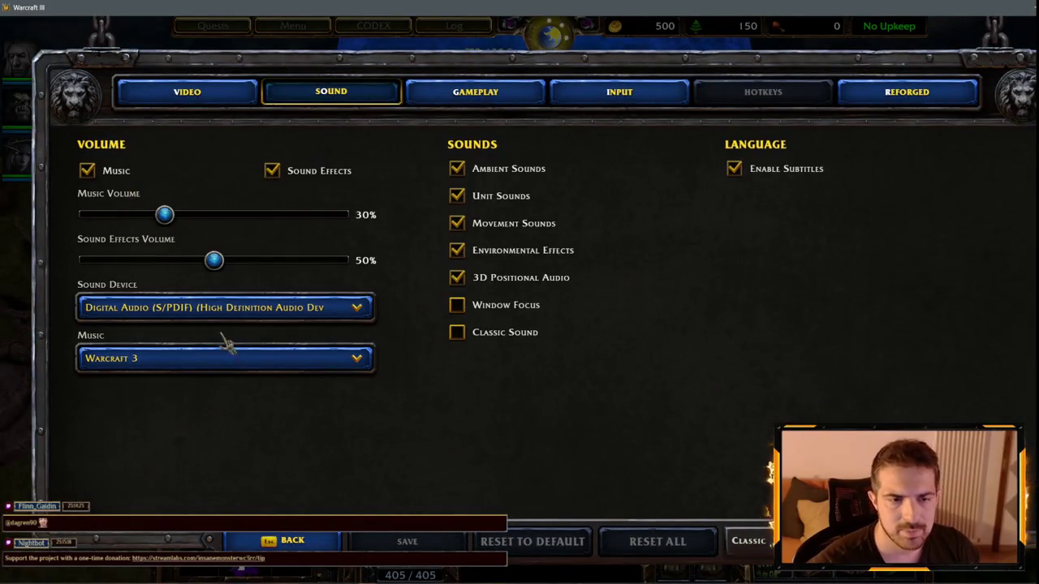
click(324, 540)
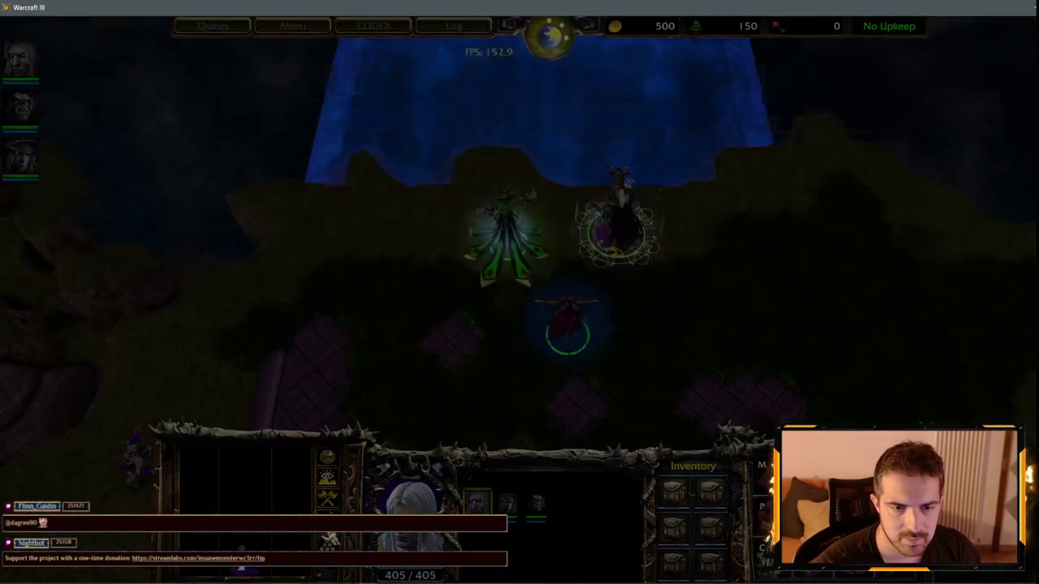
click(552, 379)
- Send the 'cin02' chat command to play the cinematic, then quit the game
key(Return)
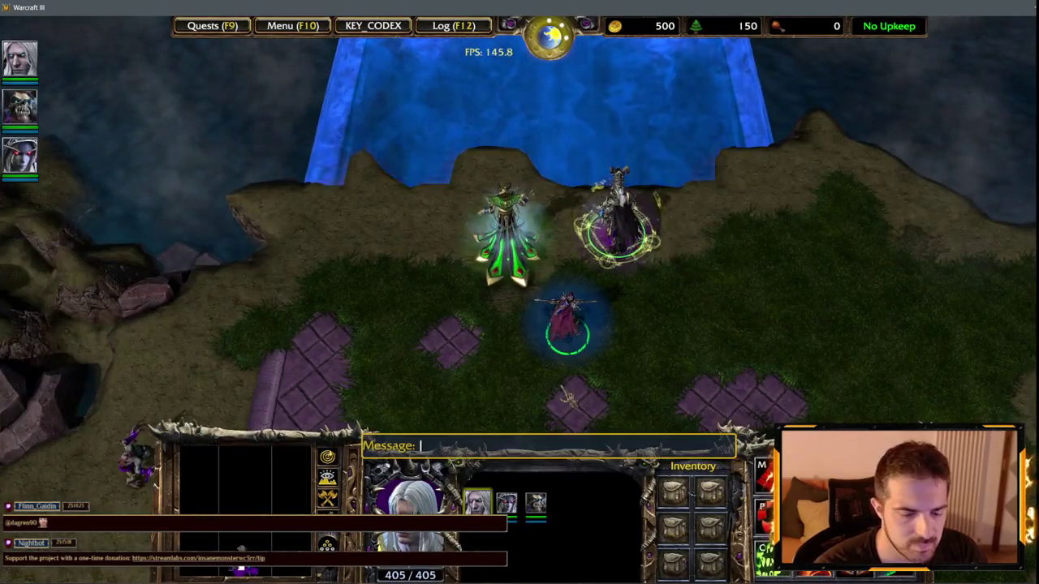
text(cin02)
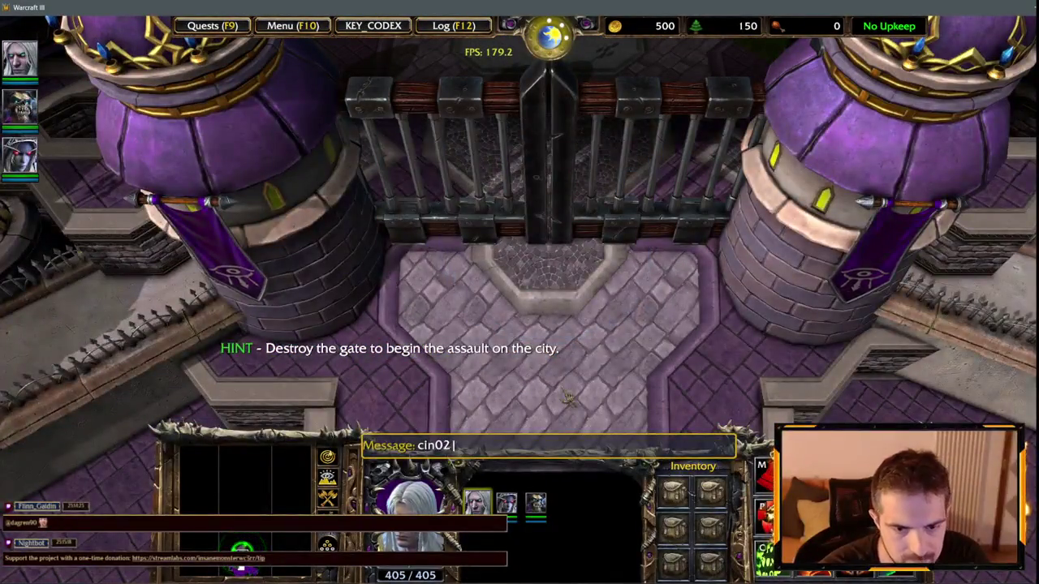
key(Return)
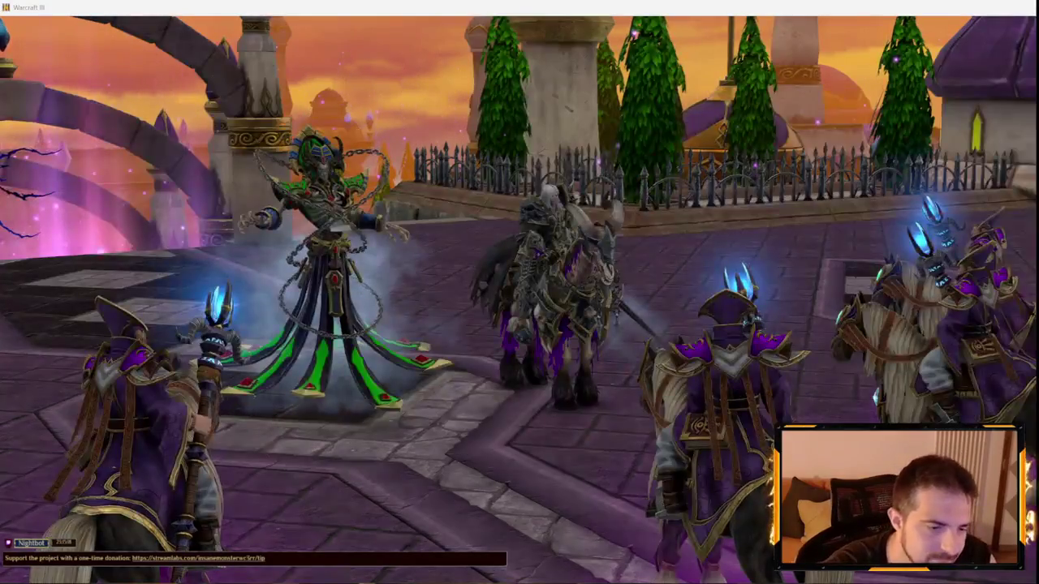
key(alt+F4)
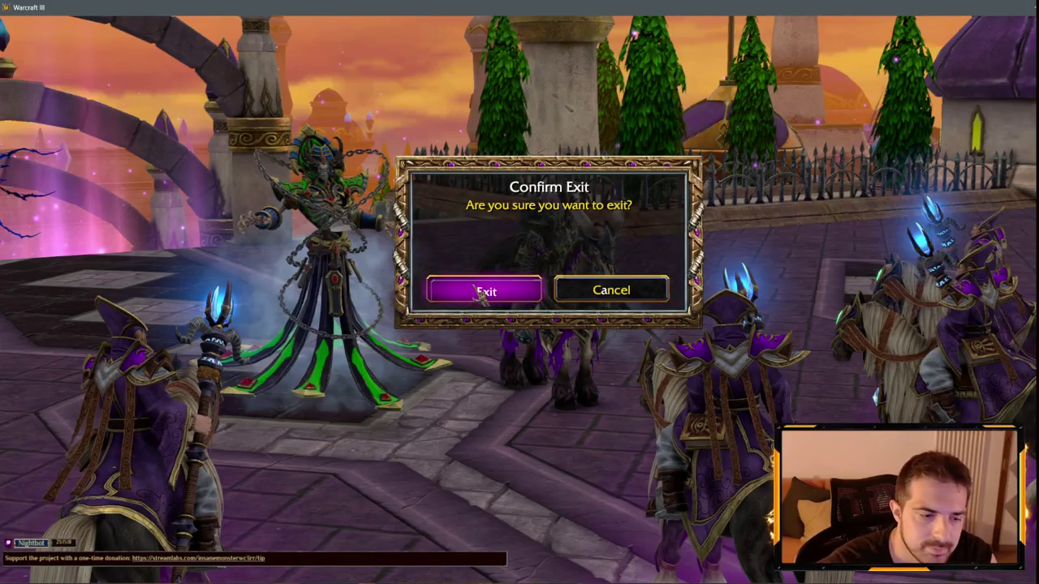
click(482, 292)
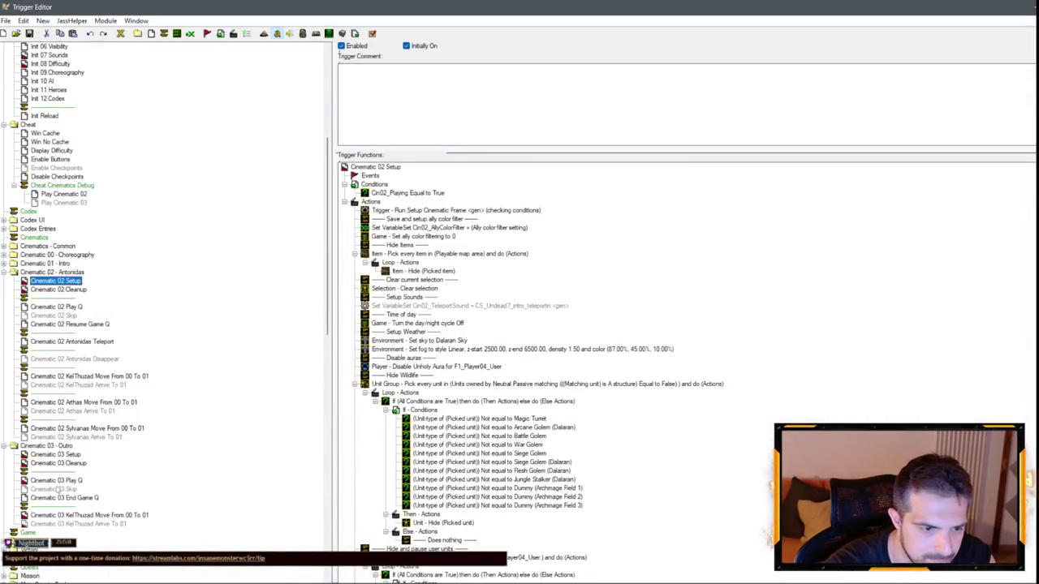
- Delete the 'Disable camera lock' comment from Cinematic 03 Play Q
click(58, 456)
click(61, 507)
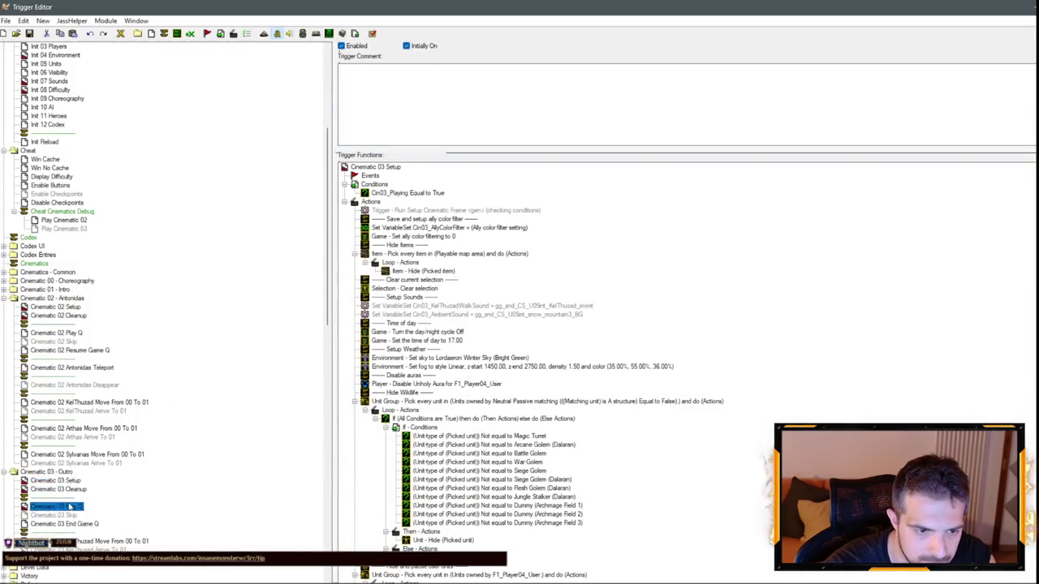
click(413, 237)
shift+click(412, 230)
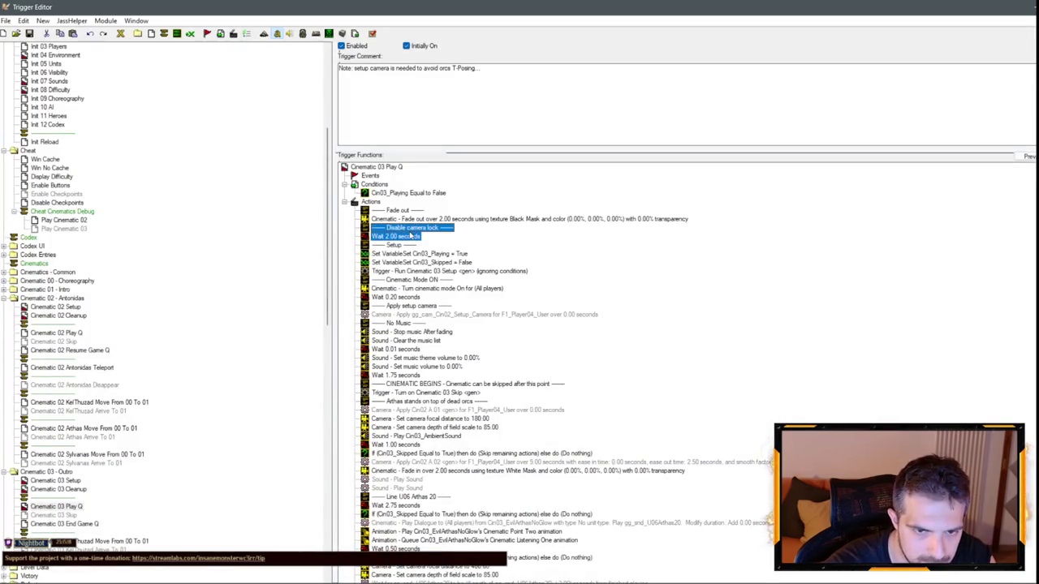
click(413, 230)
key(Delete)
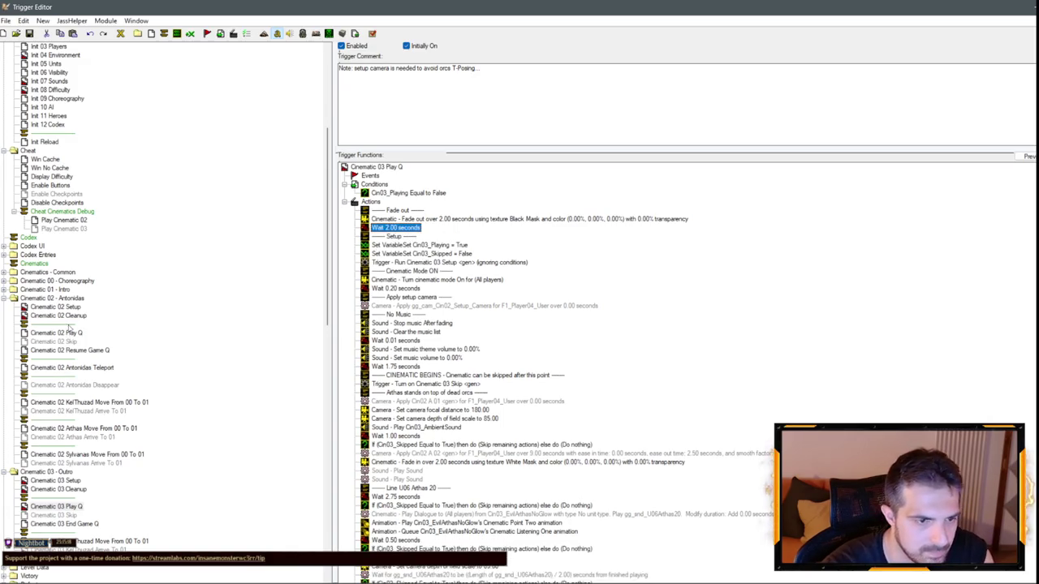
- Paste the 2-second wait under the fade-out action in Cinematic 02 Play Q
click(68, 311)
click(70, 334)
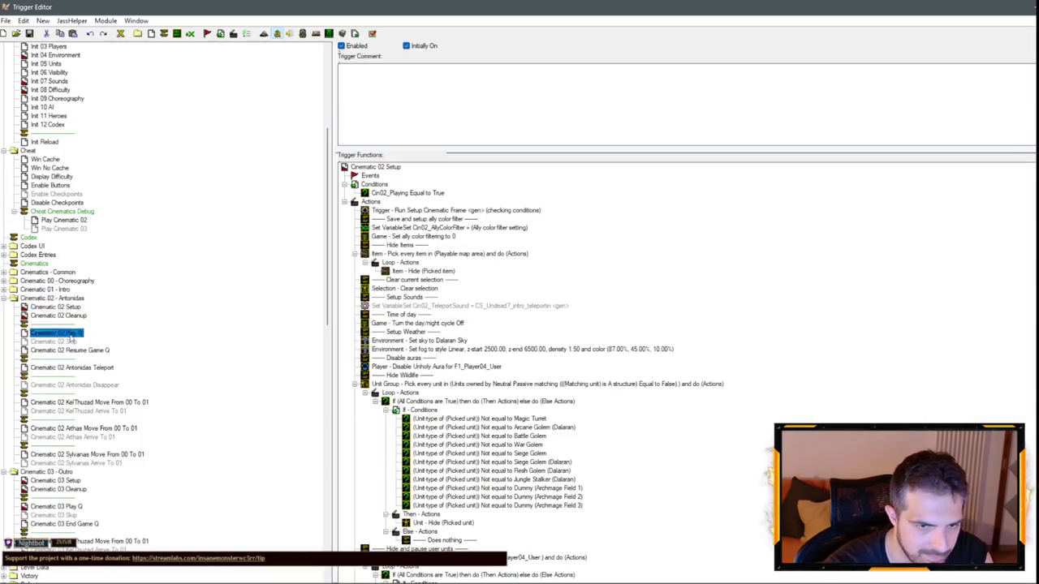
click(434, 219)
key(ctrl+v)
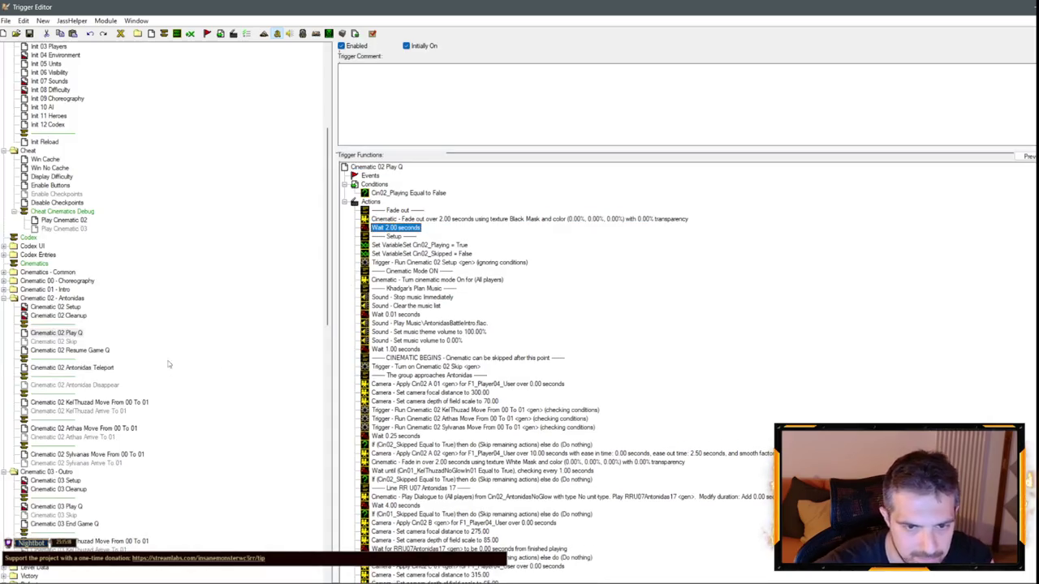
- Review the Sylvanas Move From 00 To 01, Sylvanas Arrive To 01 and Cinematic 02 Setup triggers
scroll(142, 356, down, 5)
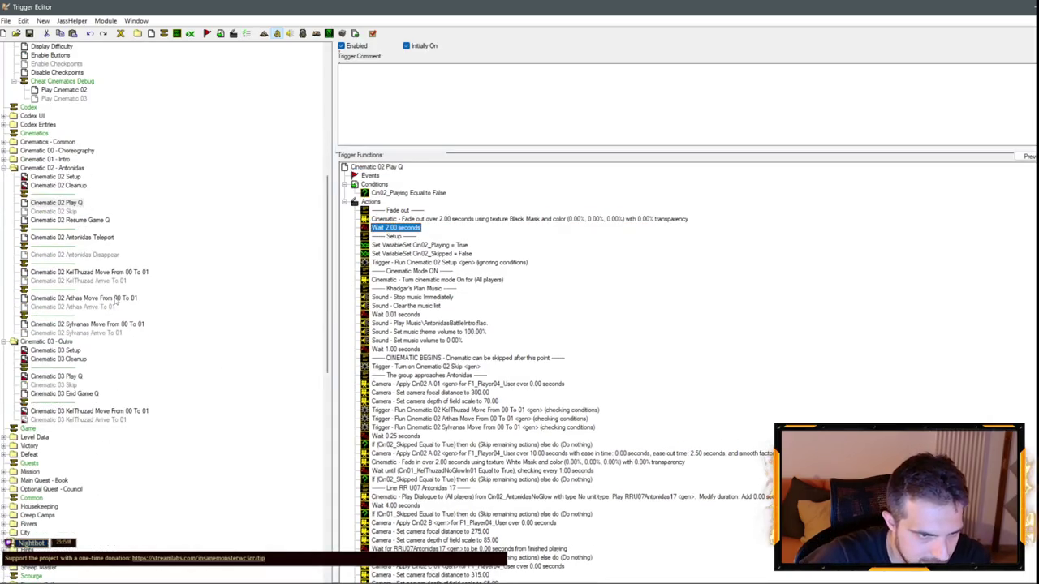
click(106, 324)
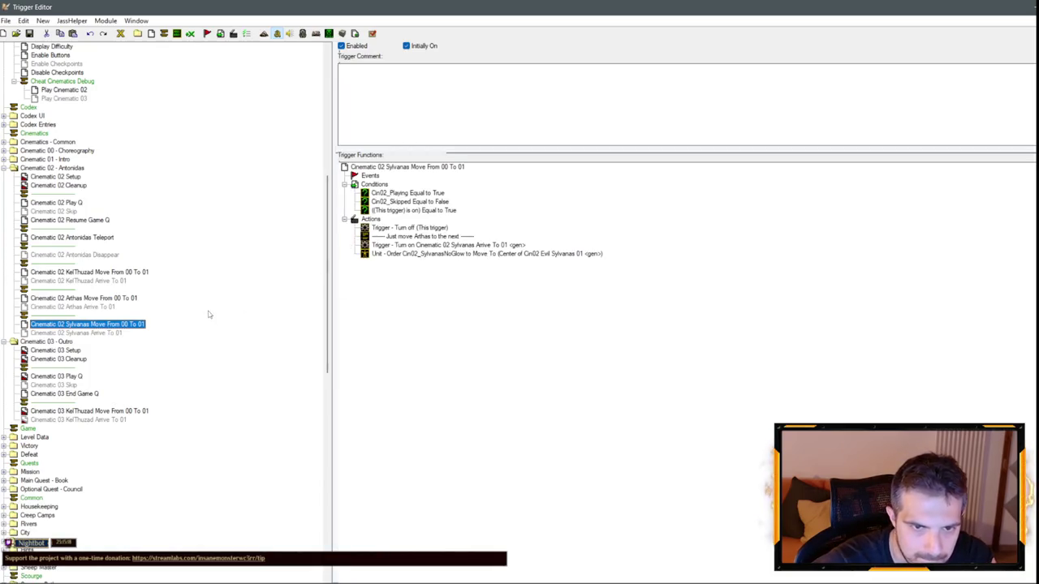
click(119, 333)
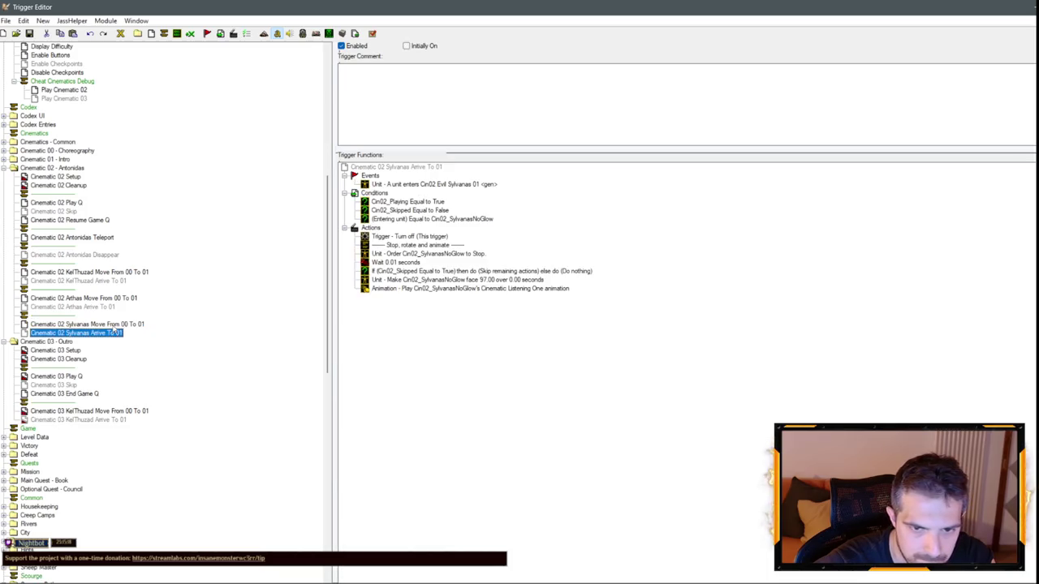
click(114, 325)
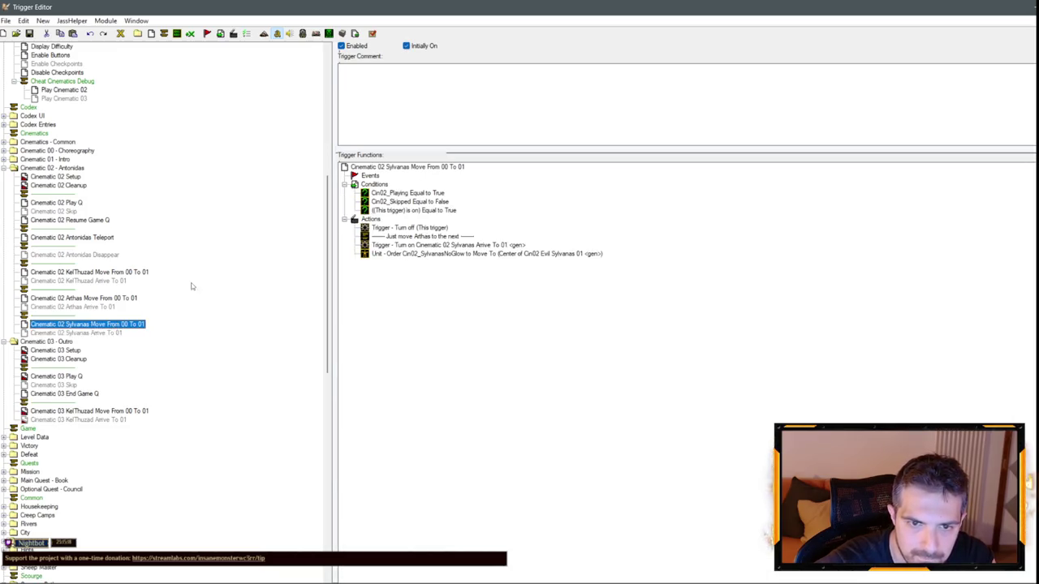
click(55, 176)
scroll(477, 327, down, 5)
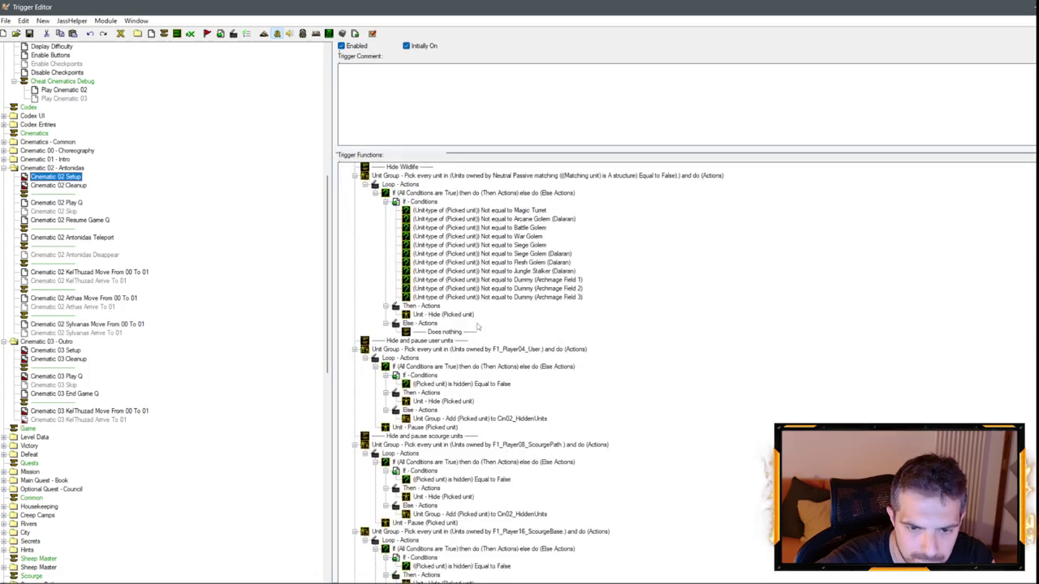
scroll(477, 327, down, 5)
scroll(487, 334, up, 10)
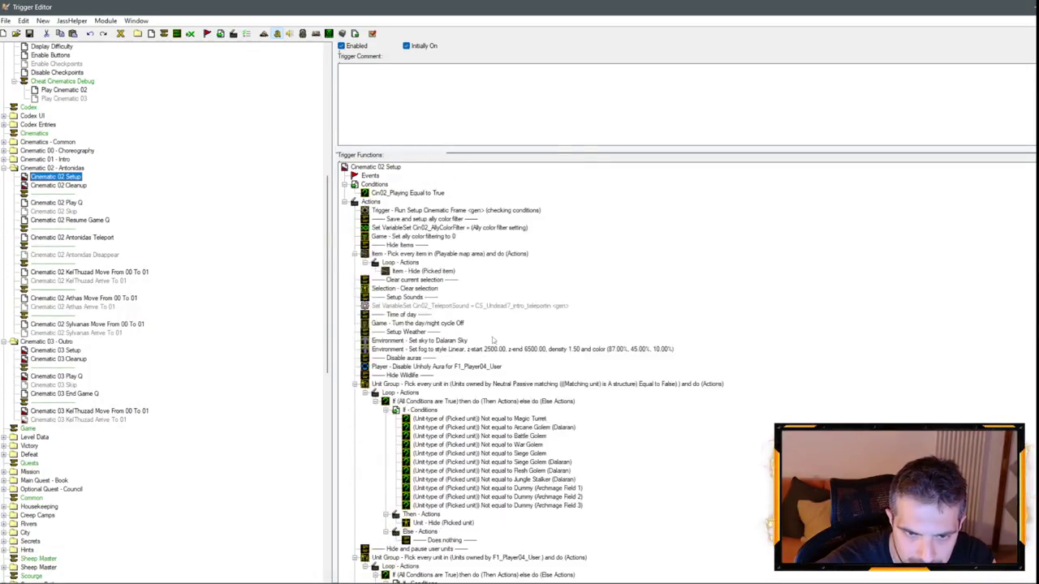
scroll(493, 340, down, 10)
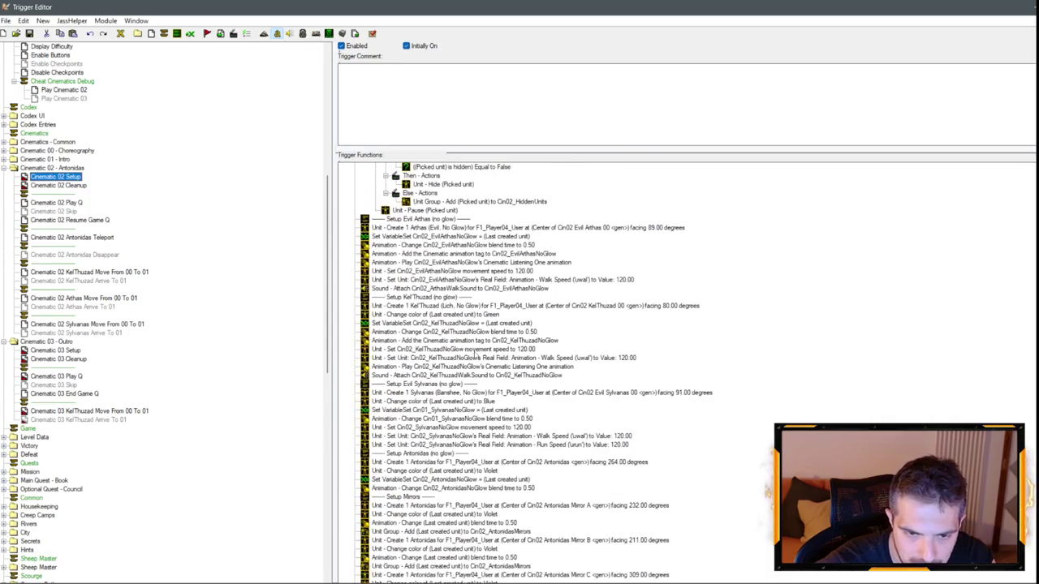
- Change the Sylvanas blend-time animation action's unit to Cin02_SylvanasNoGlow
double_click(483, 419)
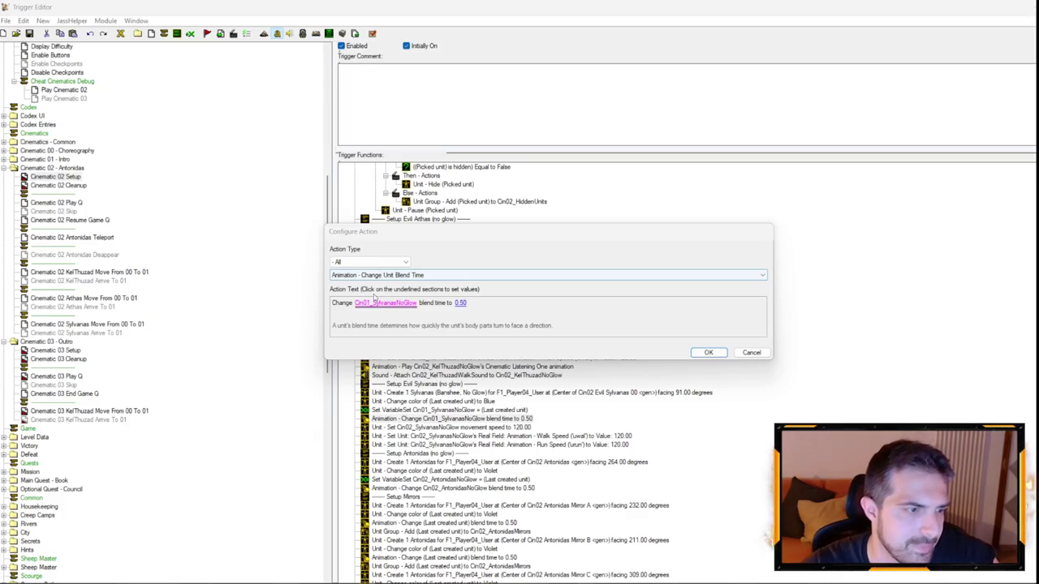
click(398, 303)
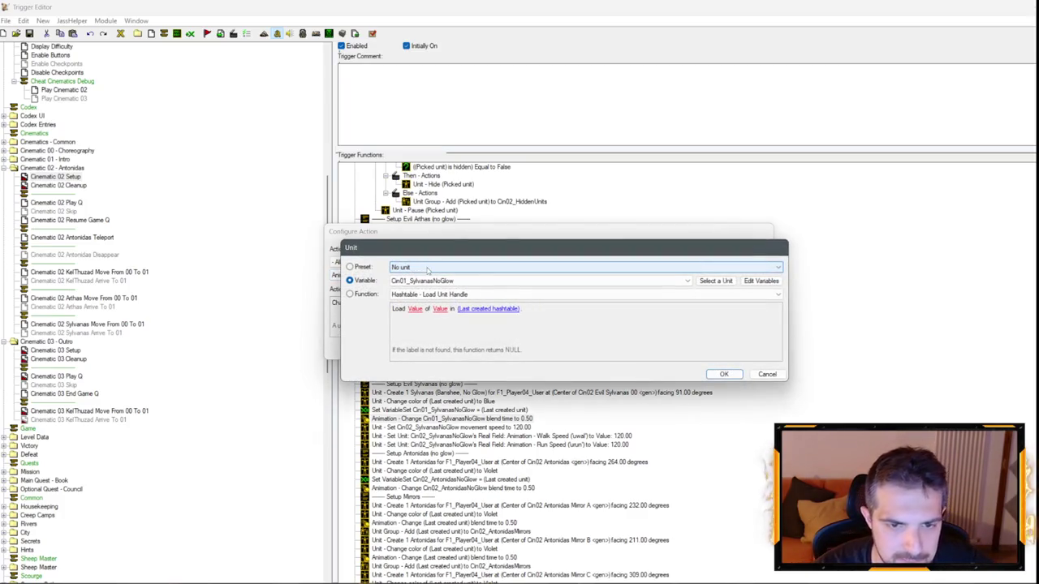
click(422, 281)
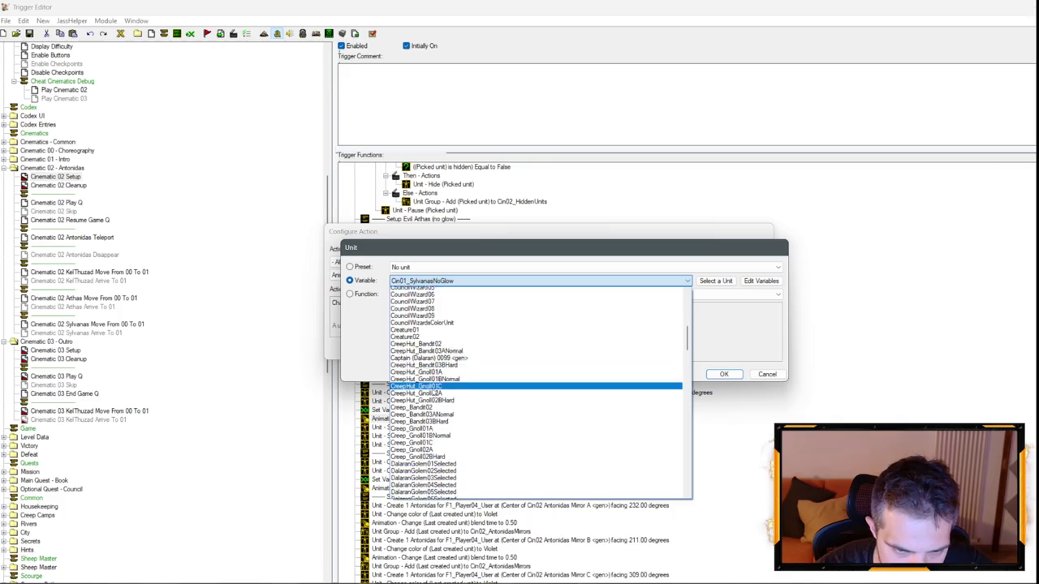
scroll(475, 405, down, 20)
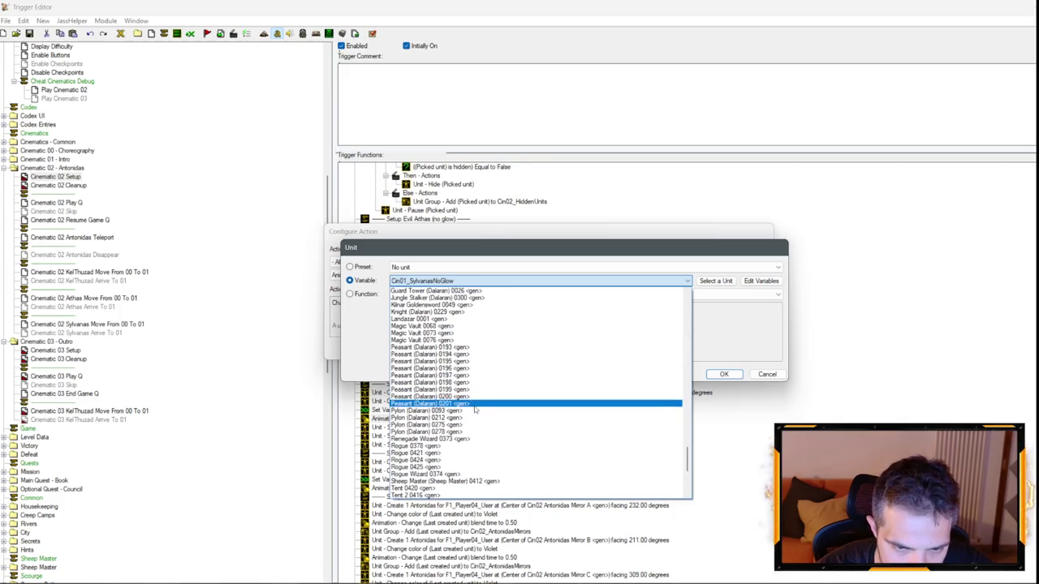
scroll(466, 414, down, 7)
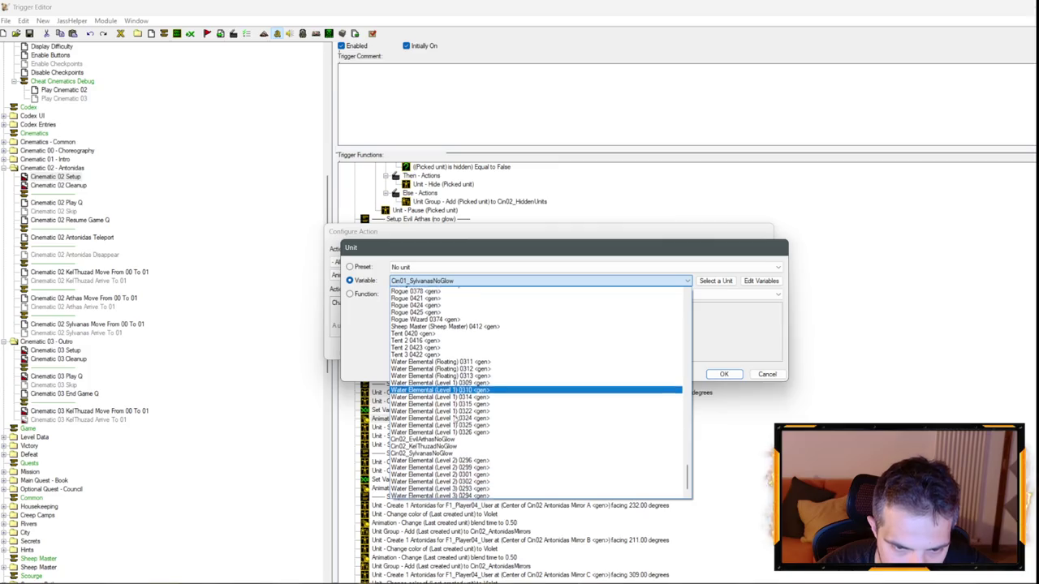
click(431, 453)
key(Return)
key(Return)
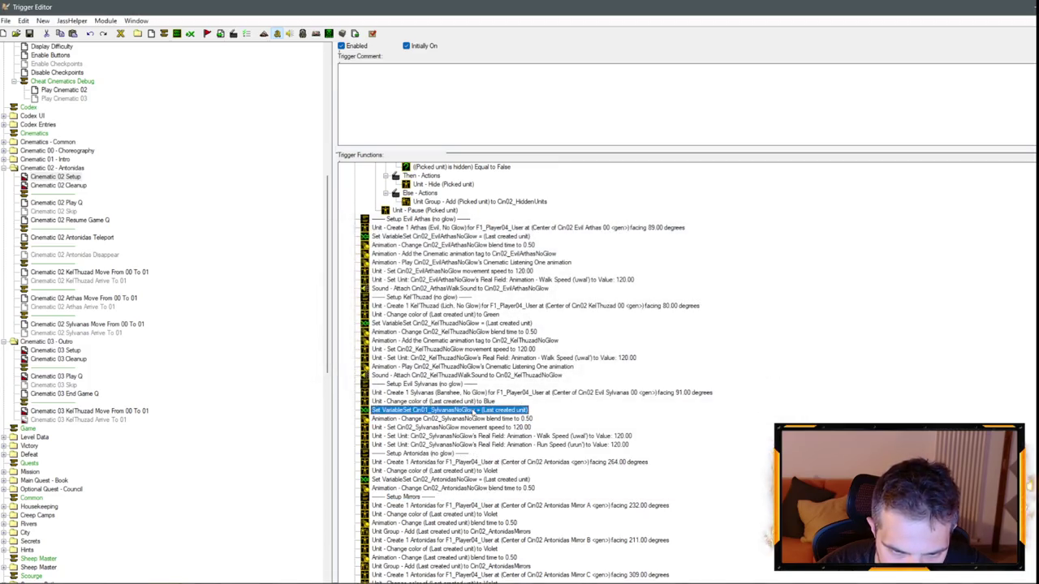
- Make the Sylvanas Set Variable action store into Cin02_SylvanasNoGlow
double_click(473, 412)
click(414, 302)
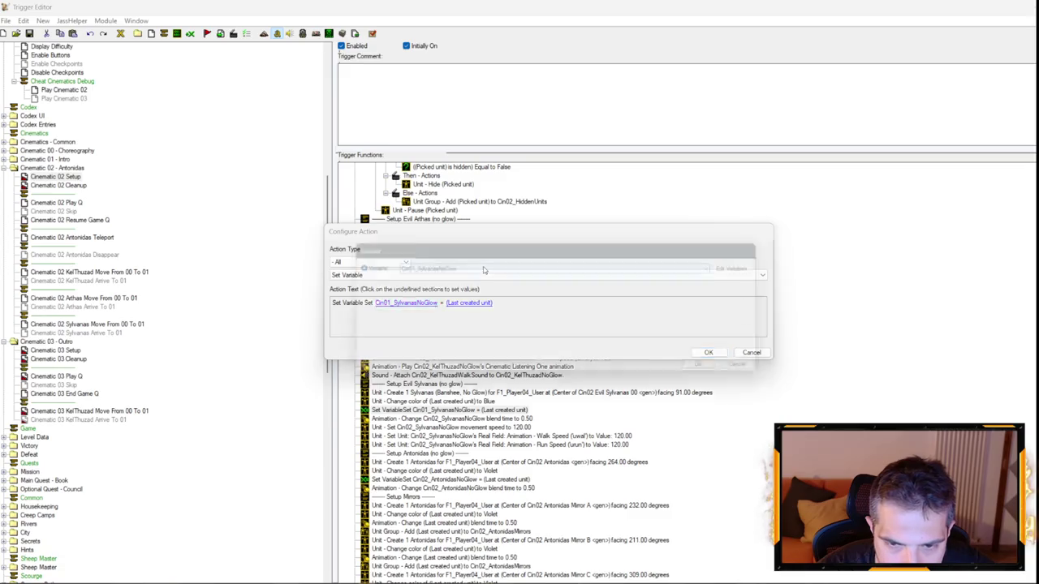
click(466, 270)
scroll(426, 357, down, 10)
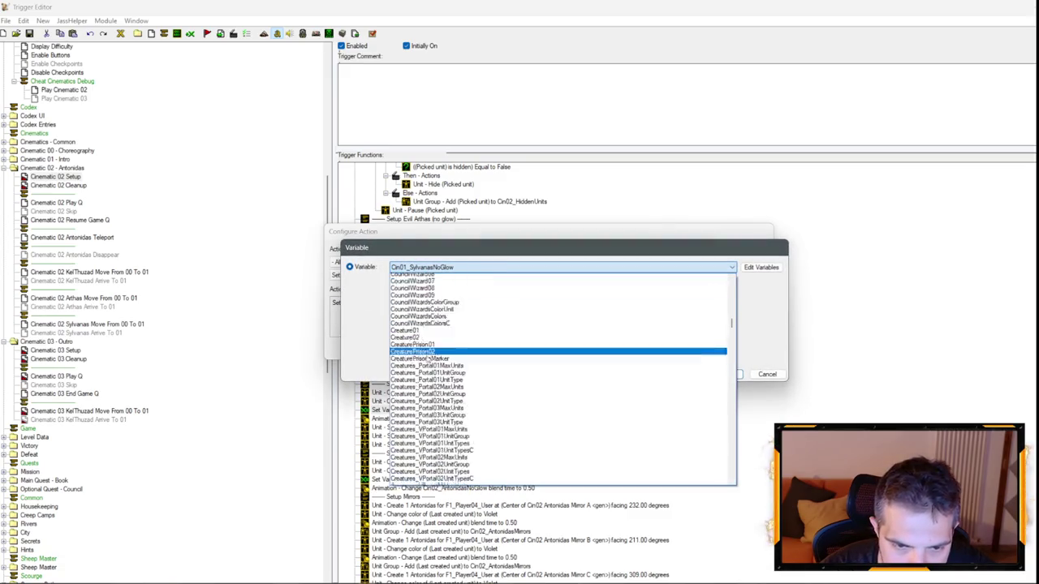
scroll(426, 358, down, 15)
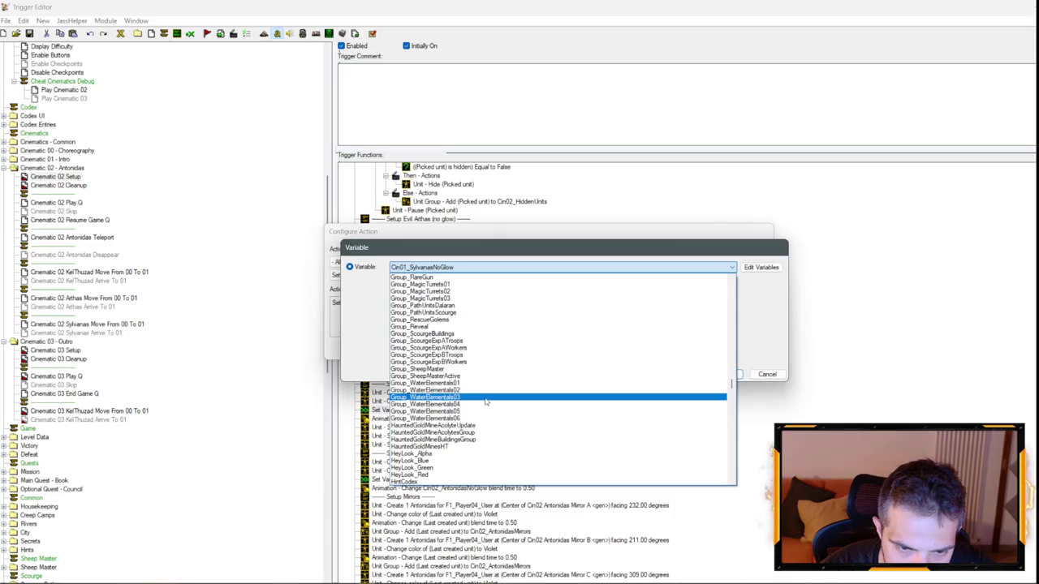
scroll(487, 400, down, 15)
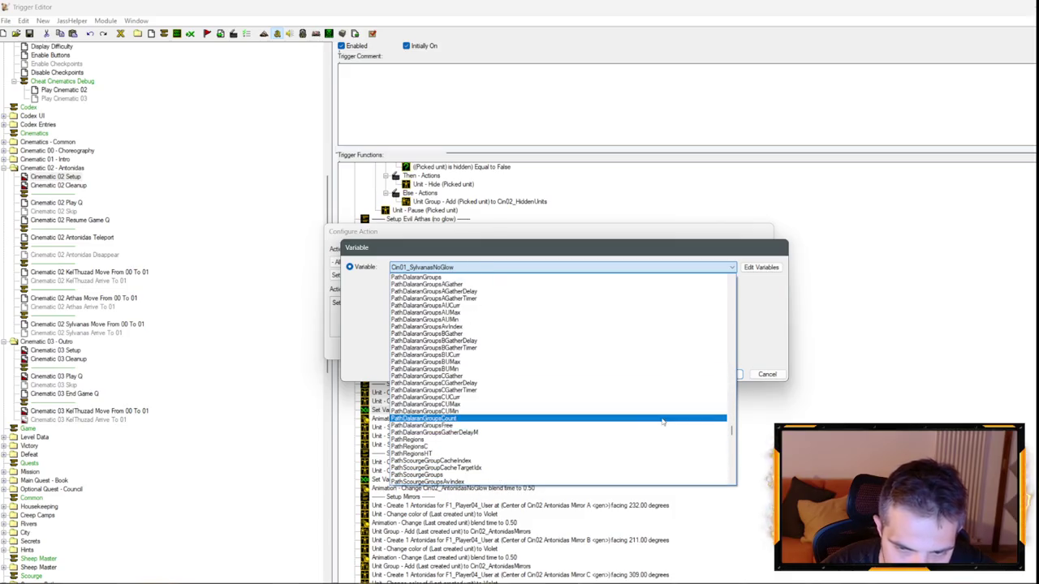
scroll(568, 422, up, 20)
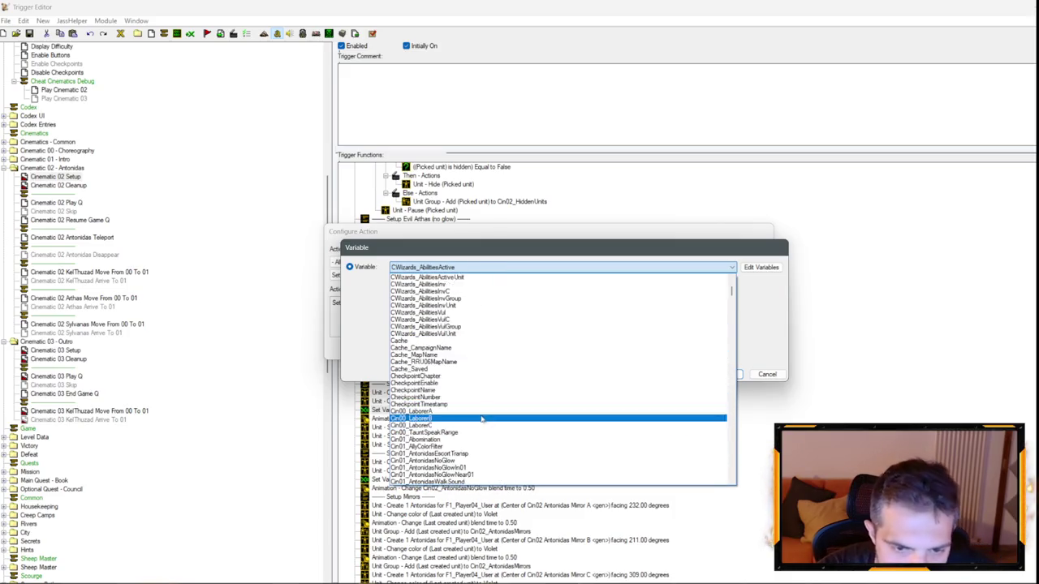
scroll(471, 423, down, 10)
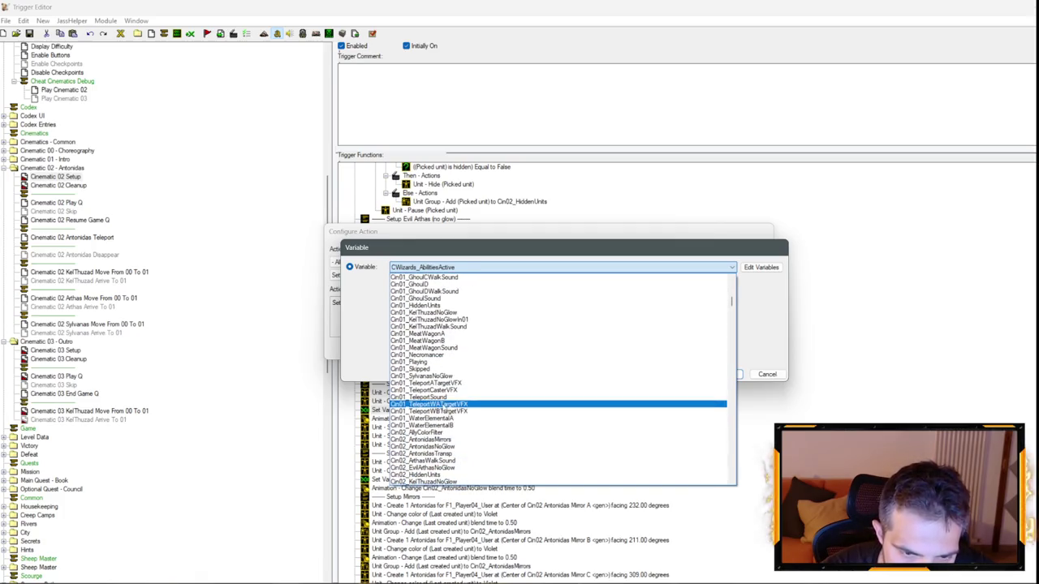
scroll(439, 447, down, 2)
scroll(437, 455, down, 2)
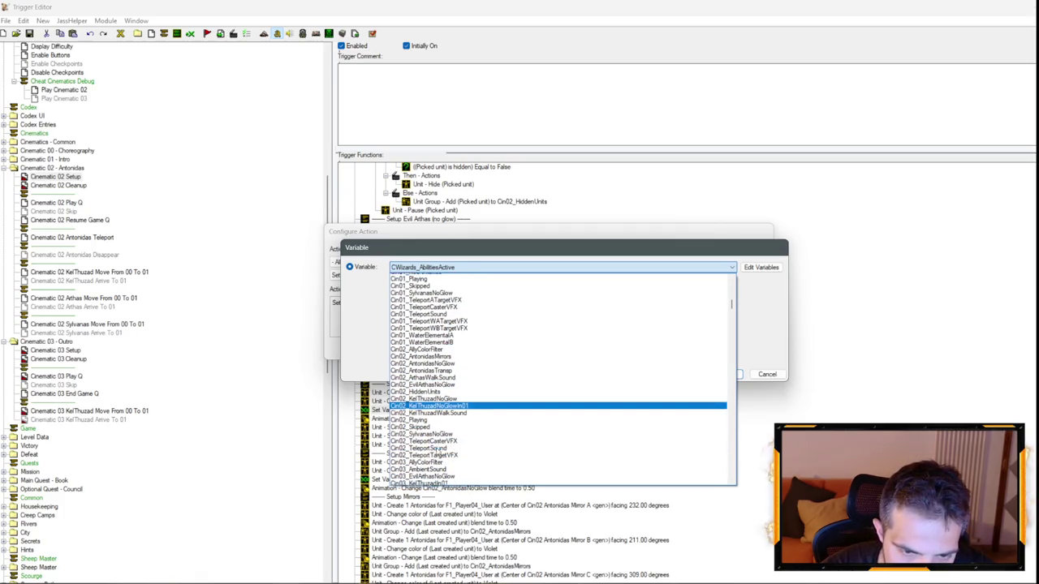
click(442, 433)
key(Return)
key(Return)
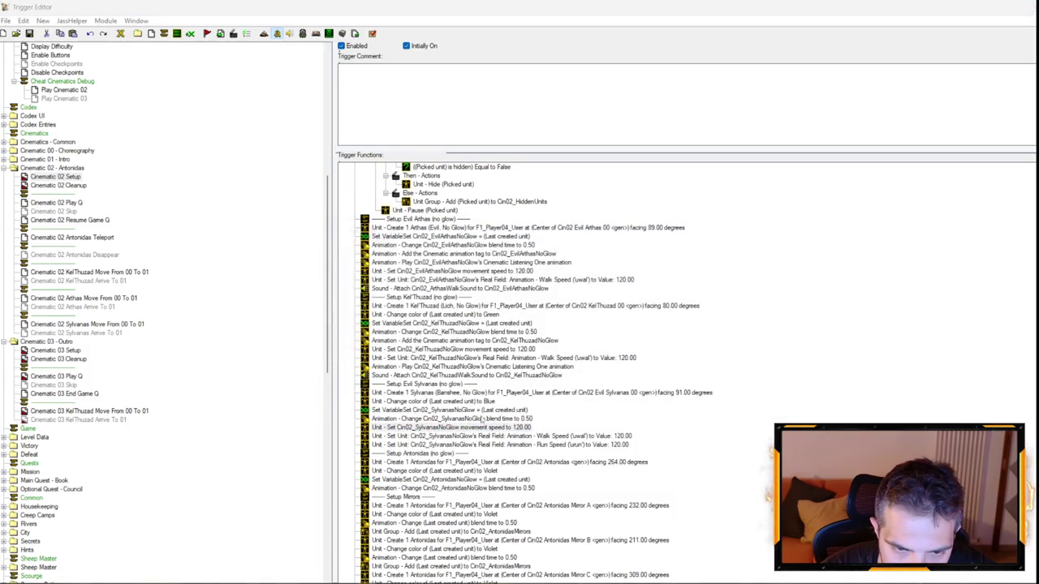
double_click(484, 426)
- Close the walk speed action unchanged and review the KelThuzad Move and Arrive triggers
key(Escape)
click(490, 437)
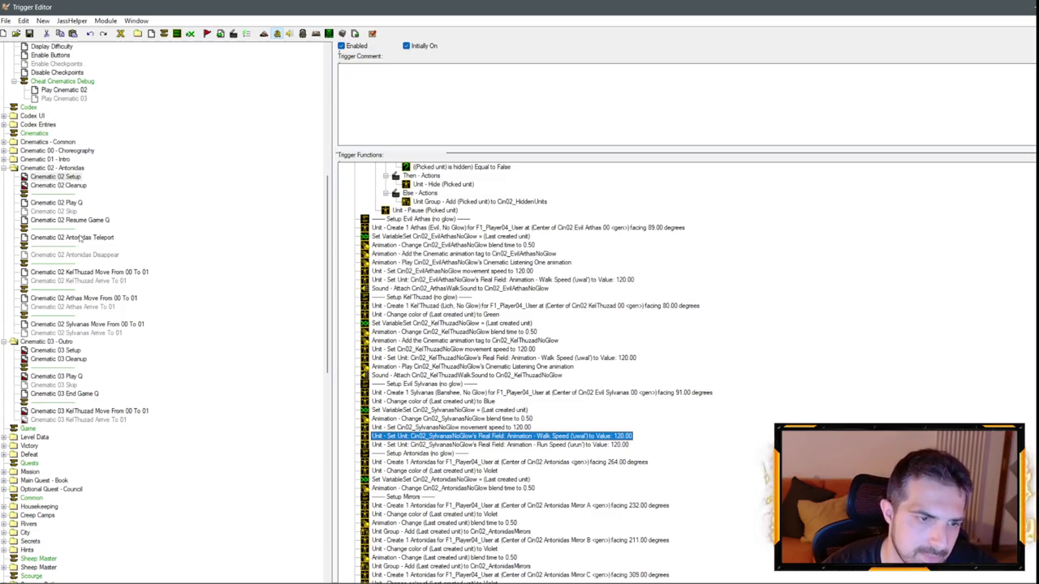
click(87, 274)
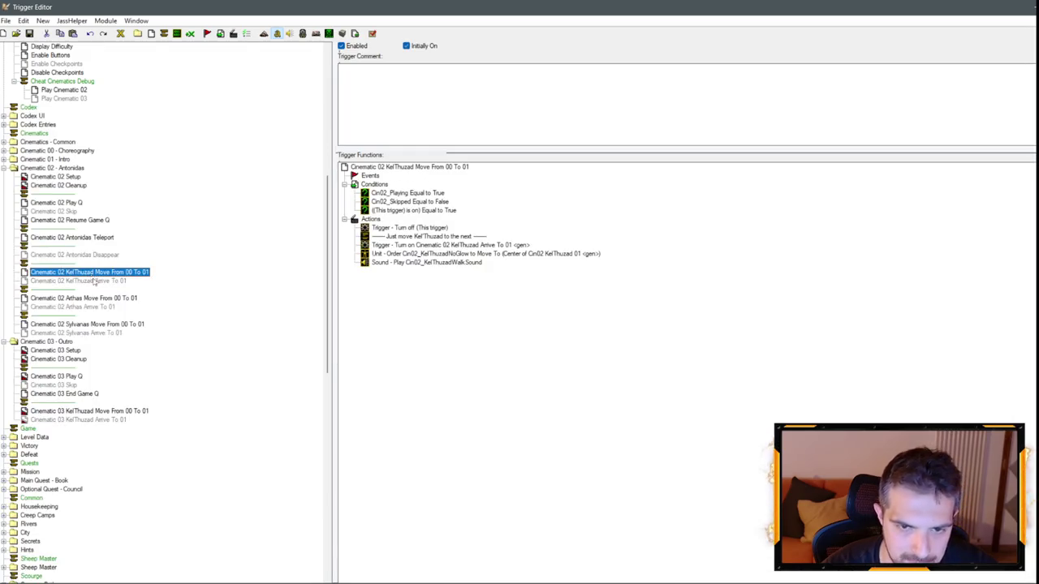
click(95, 282)
click(58, 202)
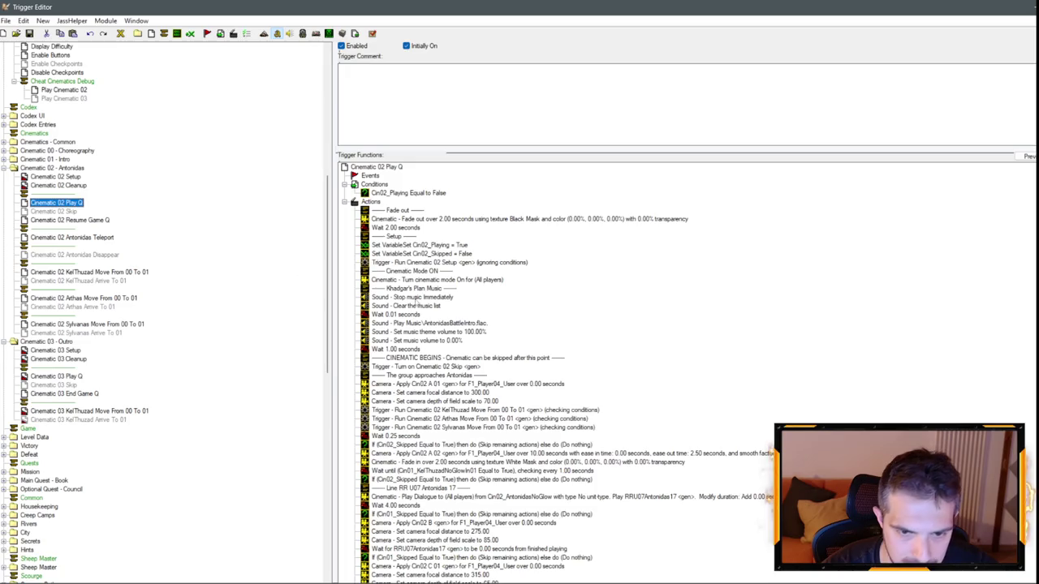
- Make the Wait until condition use Cin02_KelThuzadNoGlowIn01, then save the map
scroll(475, 351, down, 6)
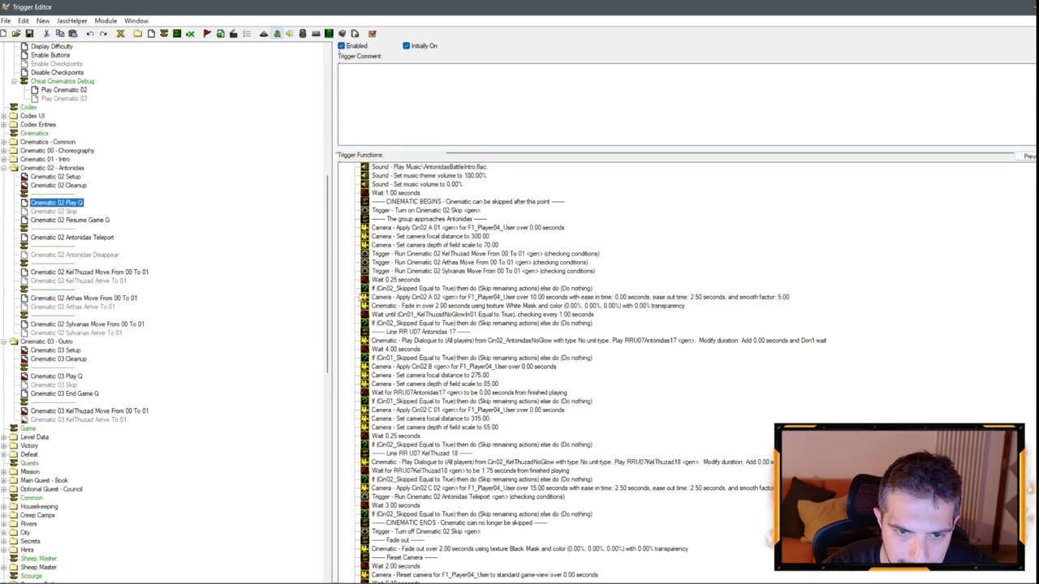
double_click(422, 314)
click(429, 307)
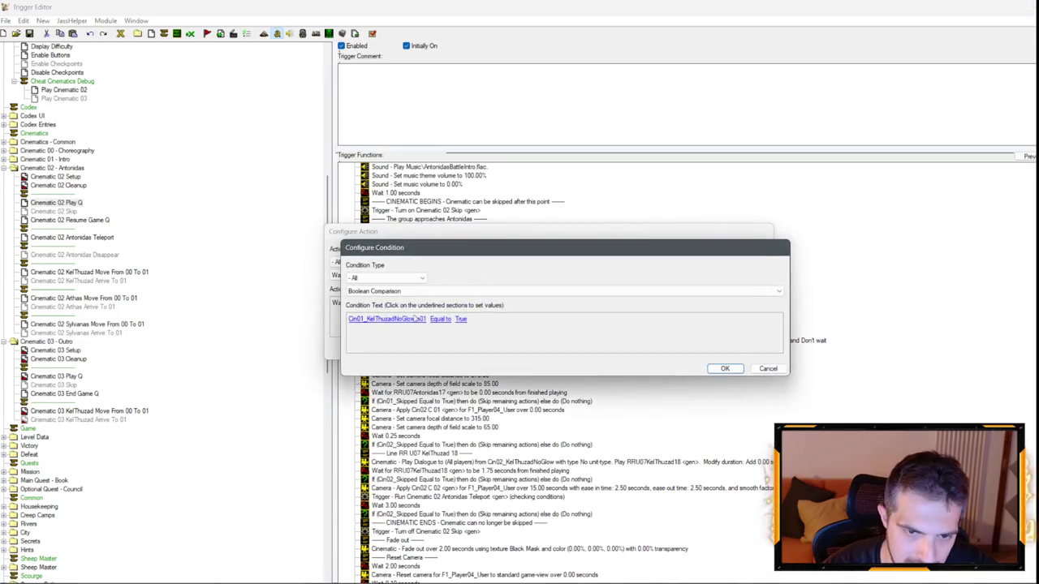
click(442, 316)
click(457, 286)
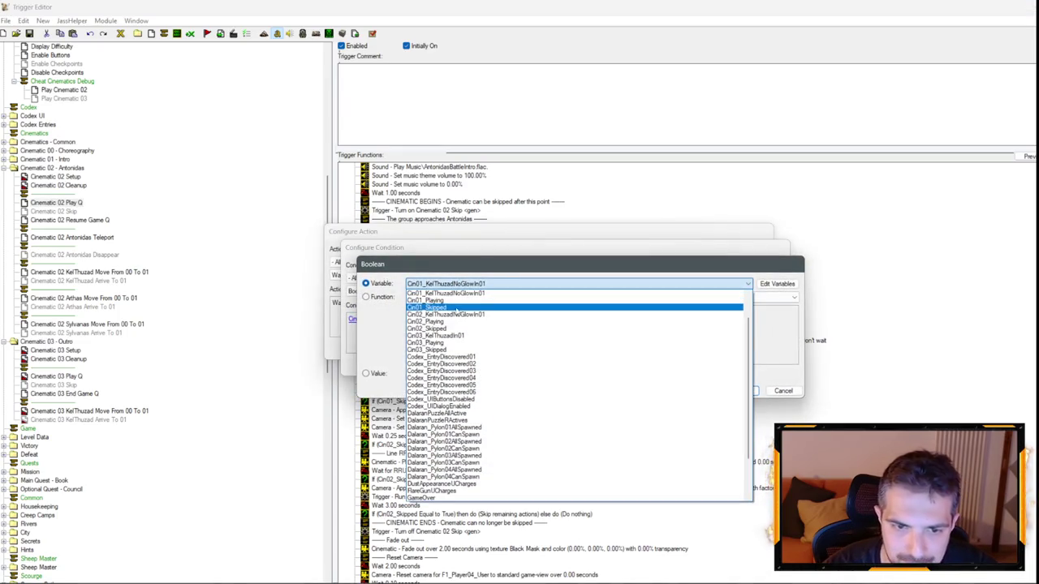
click(459, 318)
key(Return)
key(Return)
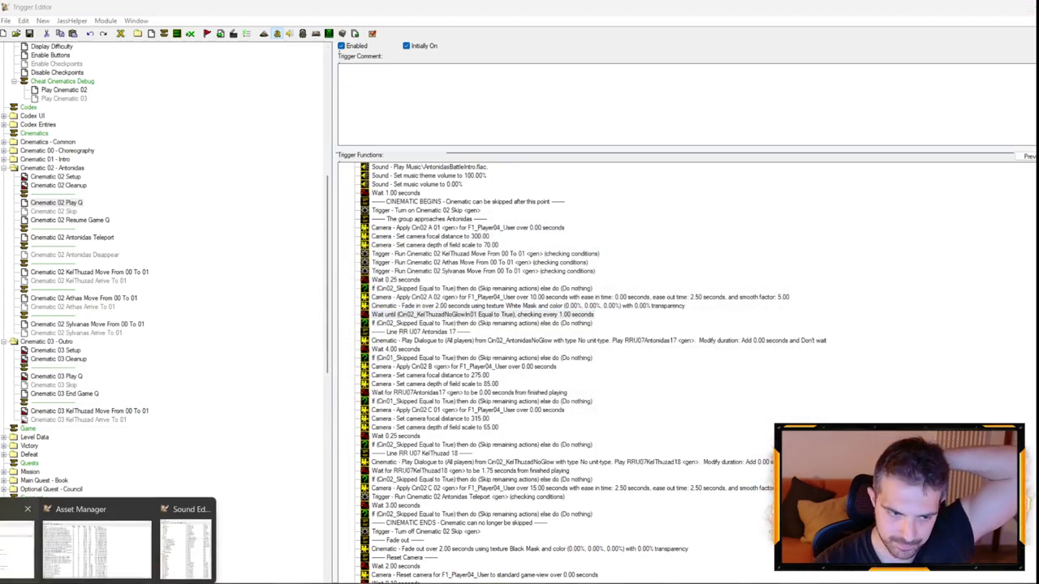
click(122, 560)
key(ctrl+s)
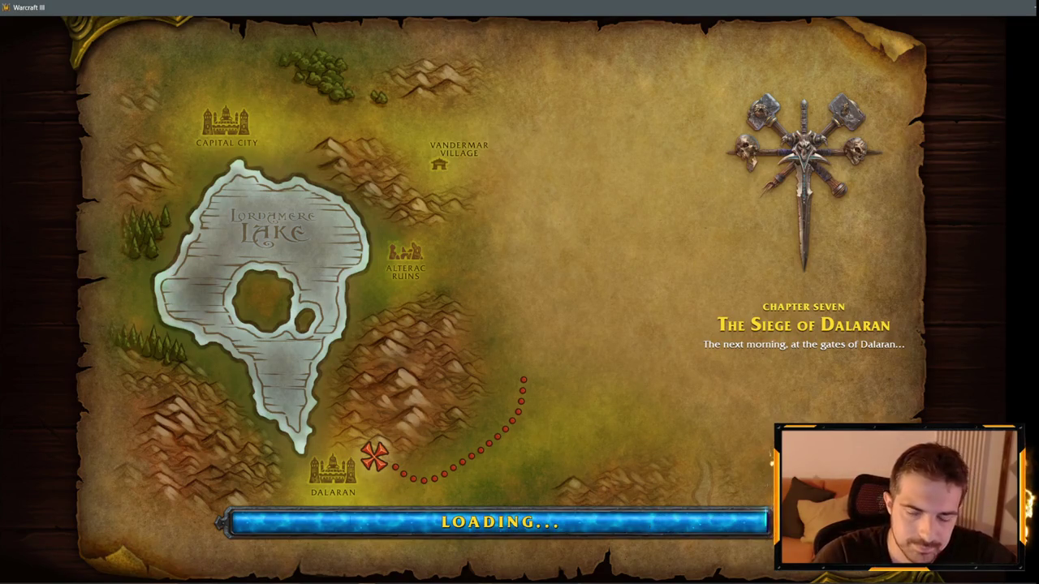
- Start The Siege of Dalaran mission once loading finishes
key(space)
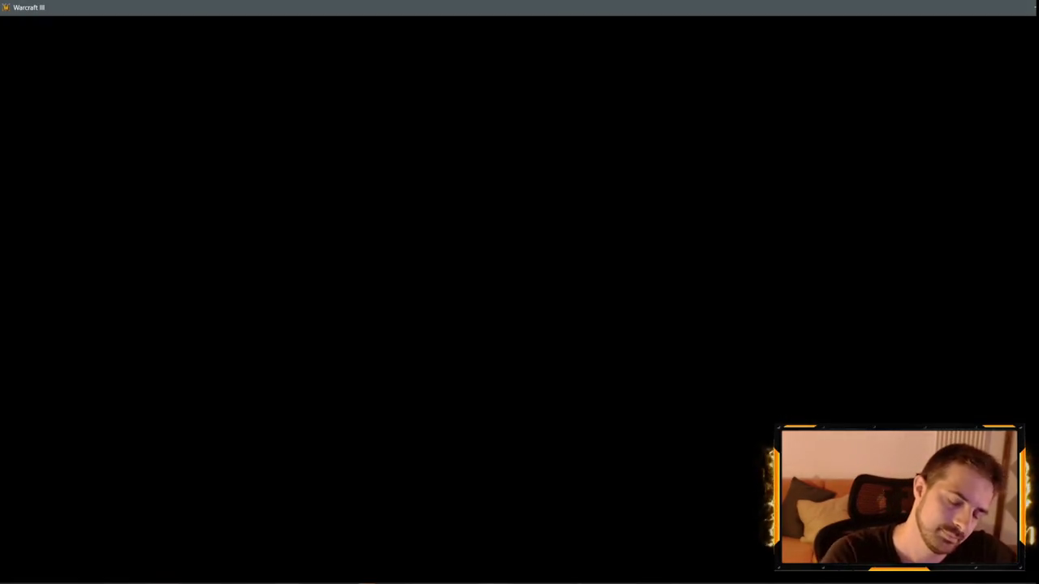
- Send 'cin02' in chat, watch Cinematic 02 play, then quit the game
key(Return)
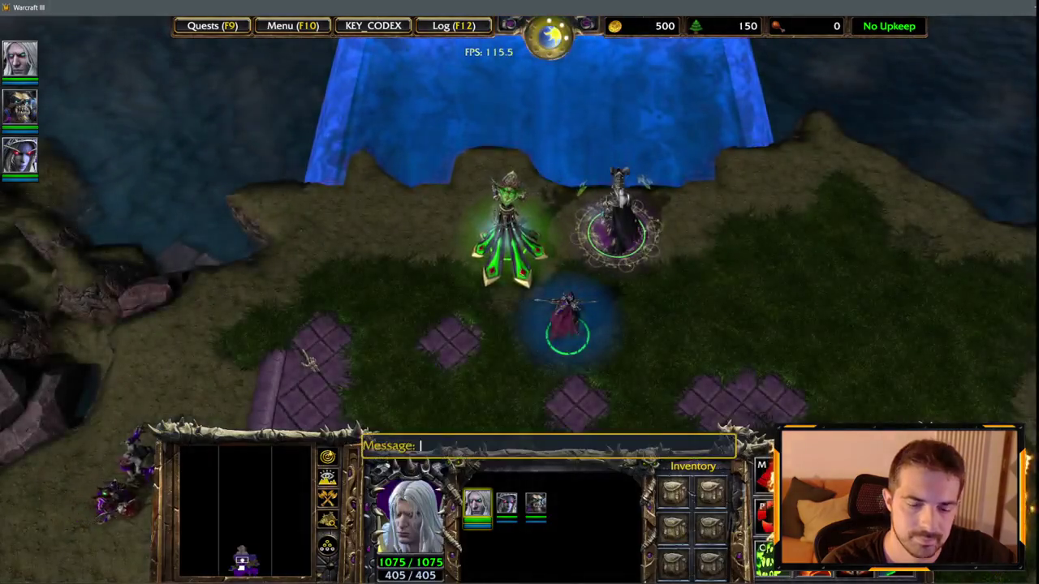
text(cin02)
key(Return)
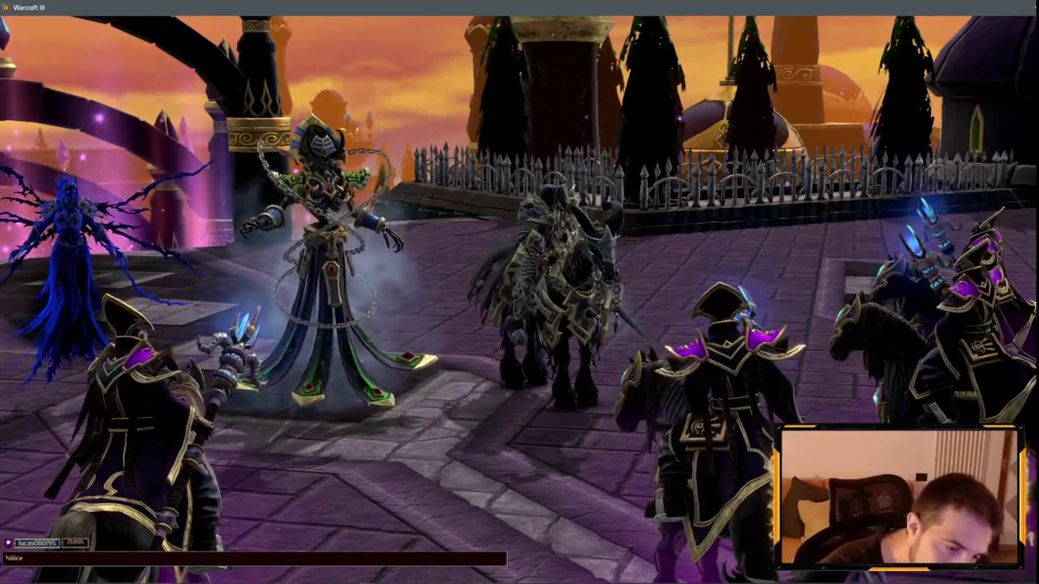
key(alt+Tab)
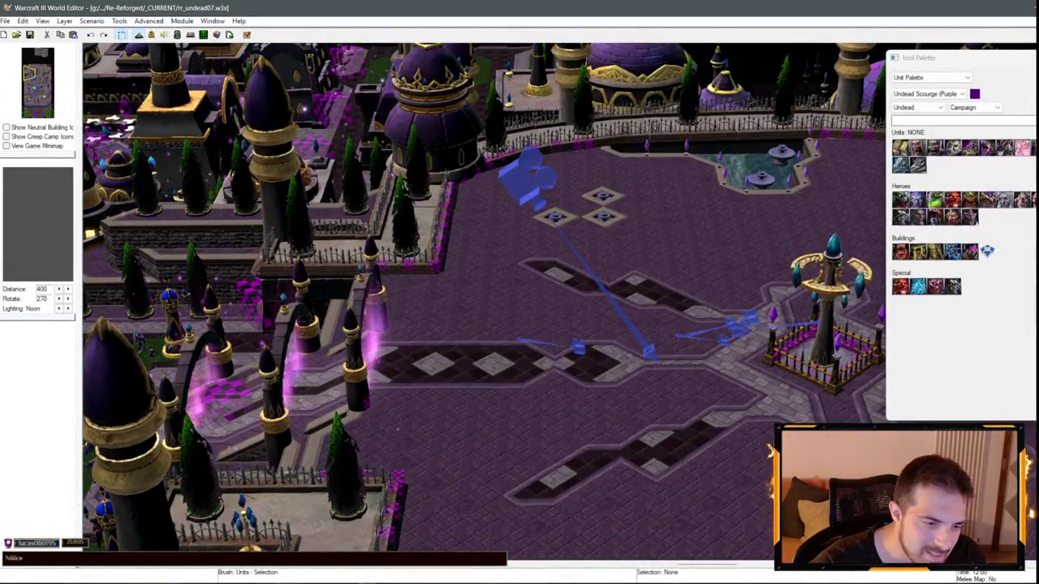
key(alt+Tab)
key(alt+F4)
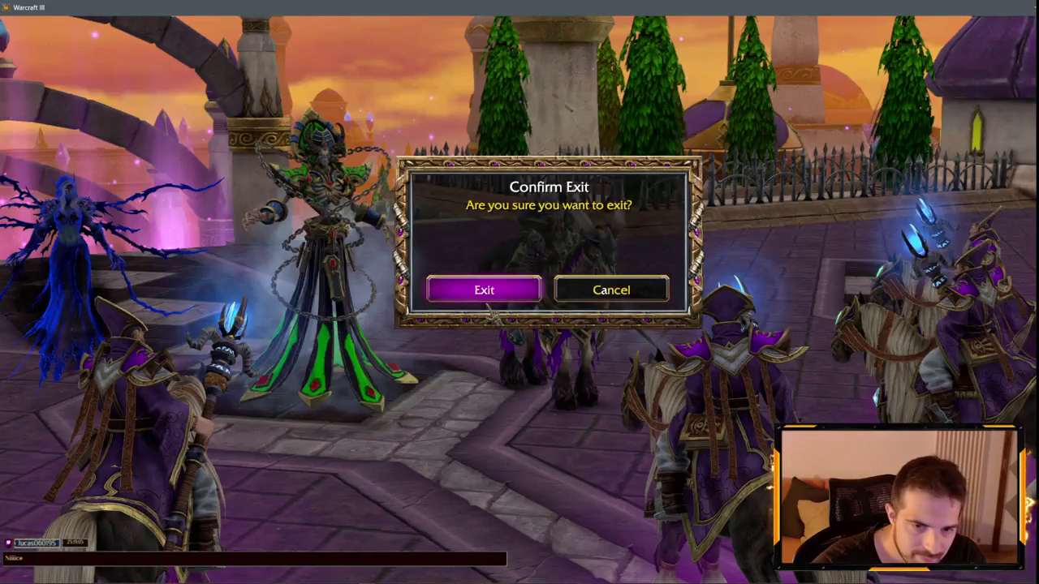
click(486, 294)
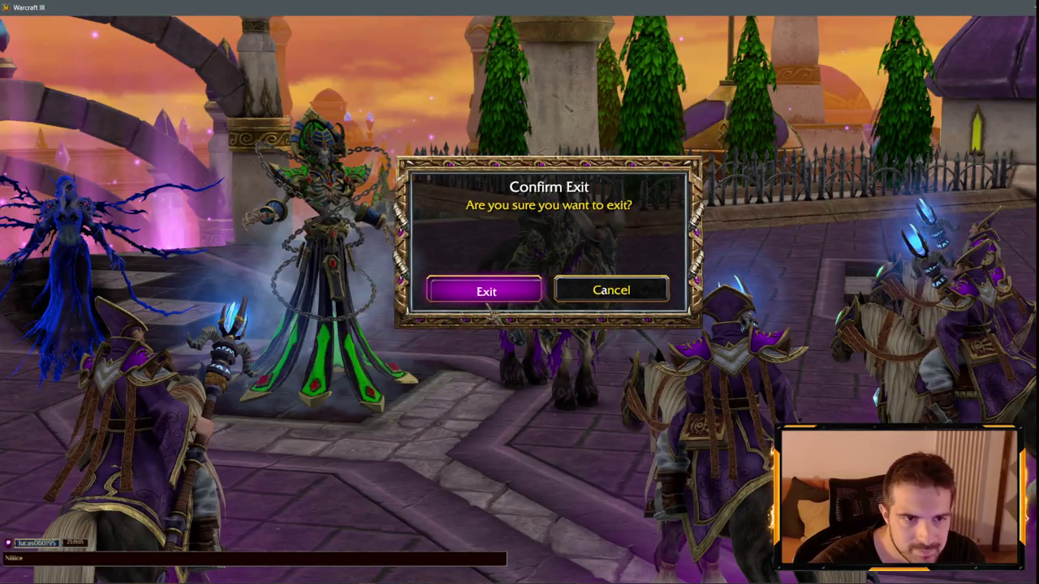
- Replace the Cin01_Skipped check after the RRU07Antonidas17 wait with a copied Cin02_Skipped check
key(alt+Tab)
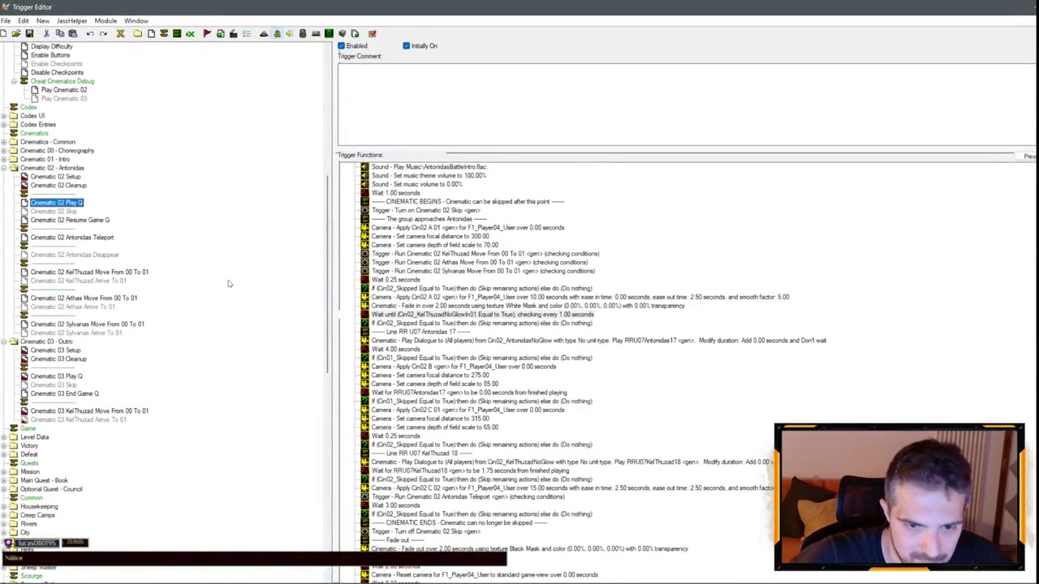
click(465, 394)
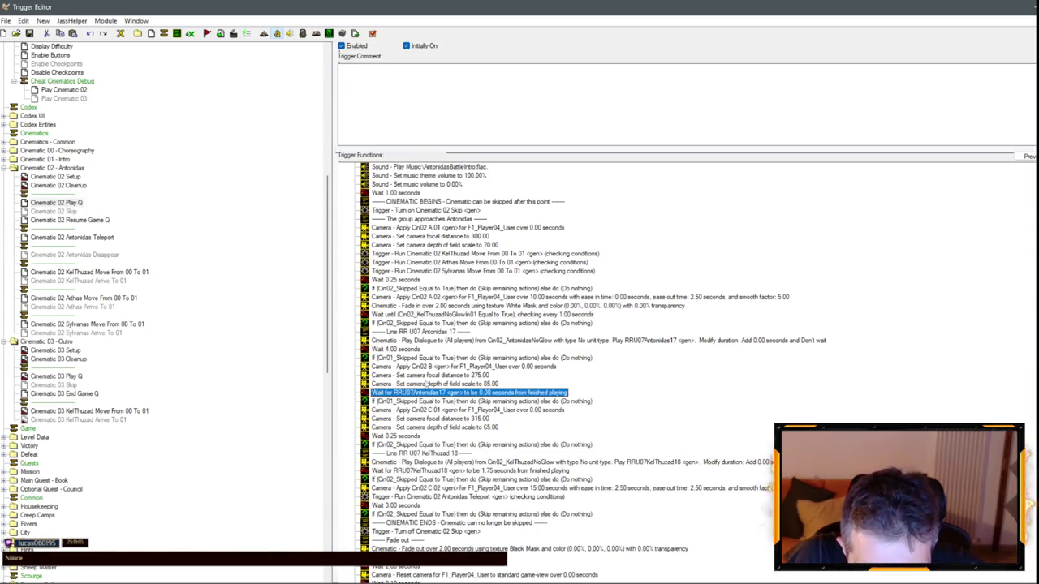
click(409, 359)
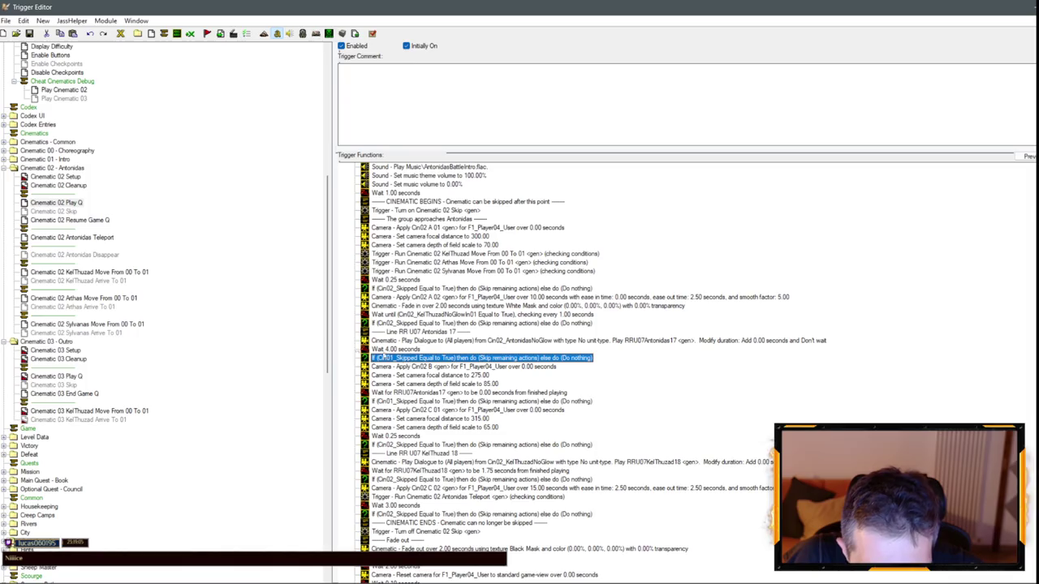
click(408, 323)
key(ctrl+c)
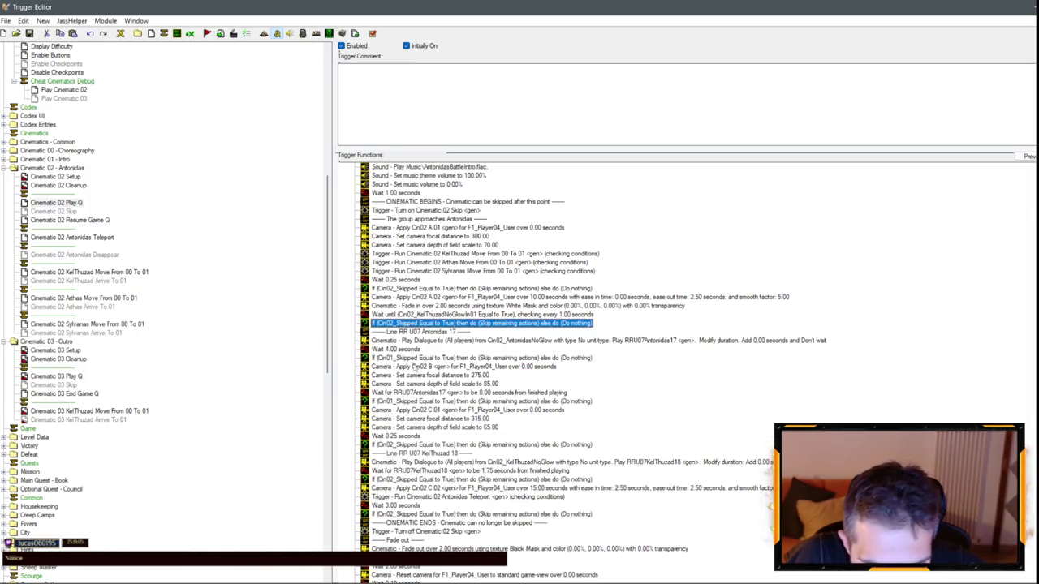
click(406, 358)
key(ctrl+v)
mouse_move(405, 359)
mouse_down()
mouse_move(441, 391)
mouse_move(430, 403)
mouse_up()
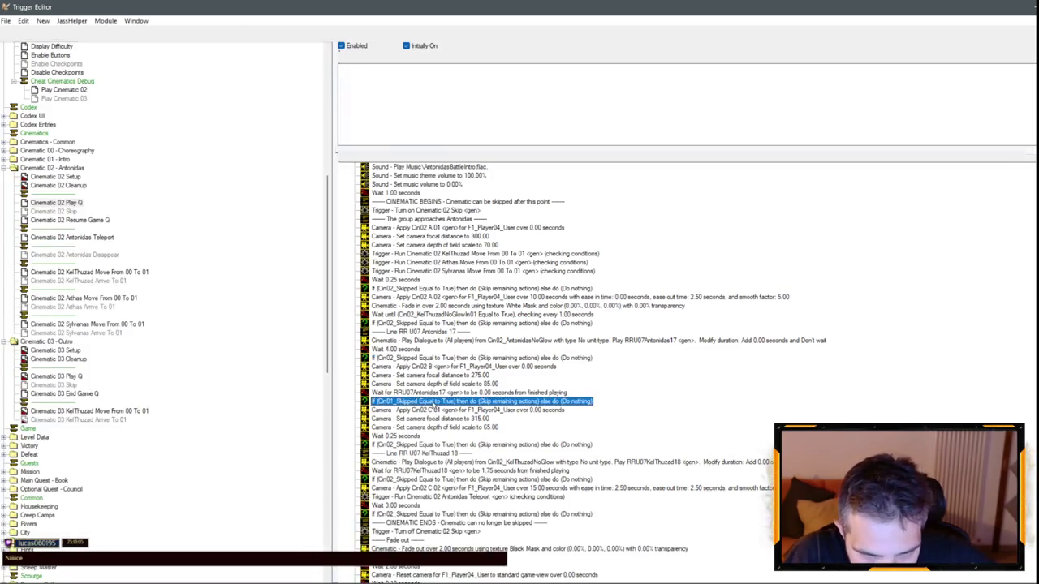
key(Delete)
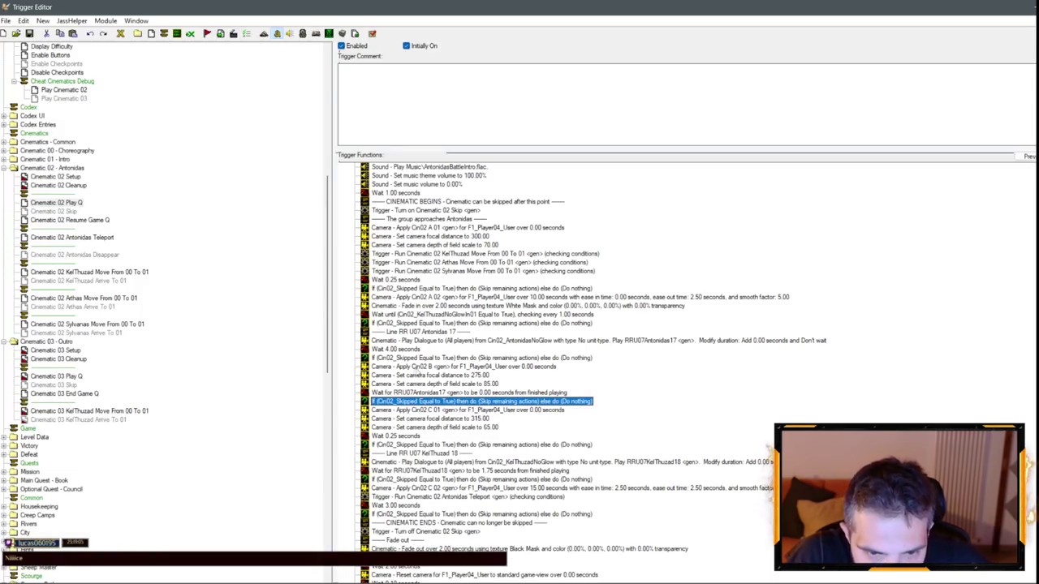
- Select Antonidas's dialogue line to add a new action after it
click(438, 342)
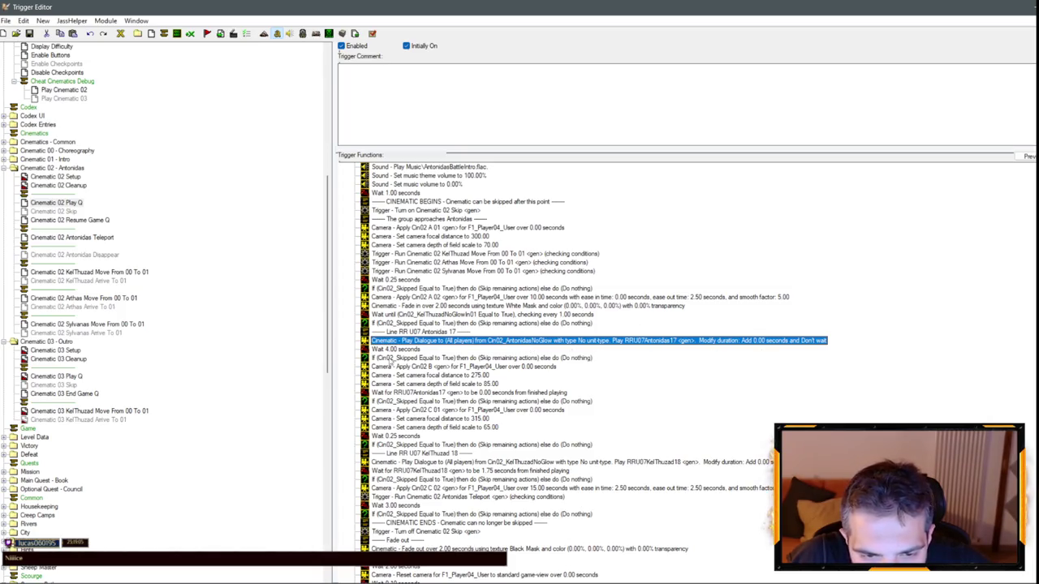
click(391, 359)
click(445, 385)
click(482, 401)
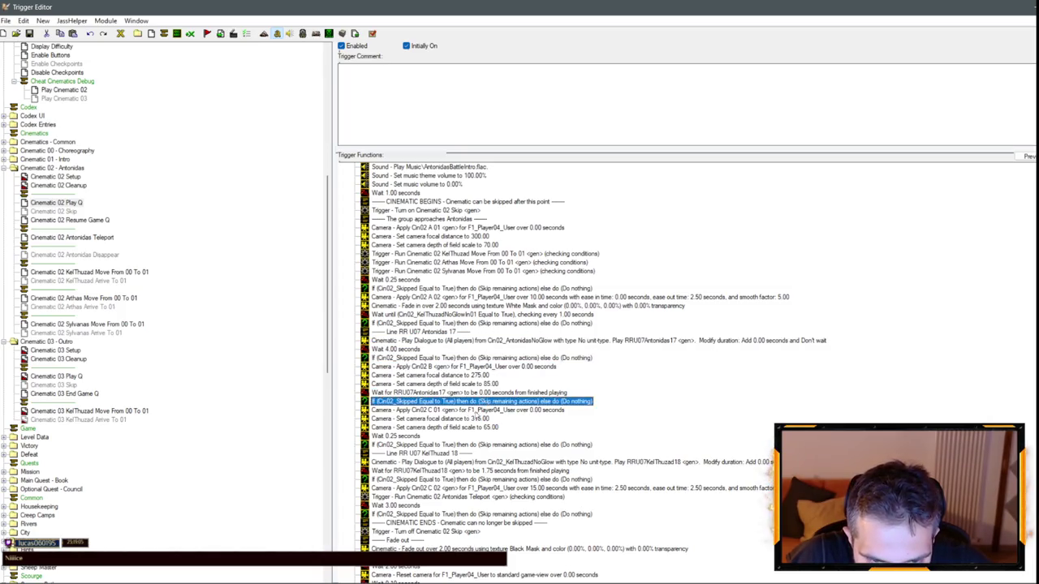
click(476, 410)
click(439, 344)
right_click(450, 344)
- Insert a Play Unit Animation action after the dialogue line, initially using Cin01_AntonidasNoGlow
click(507, 455)
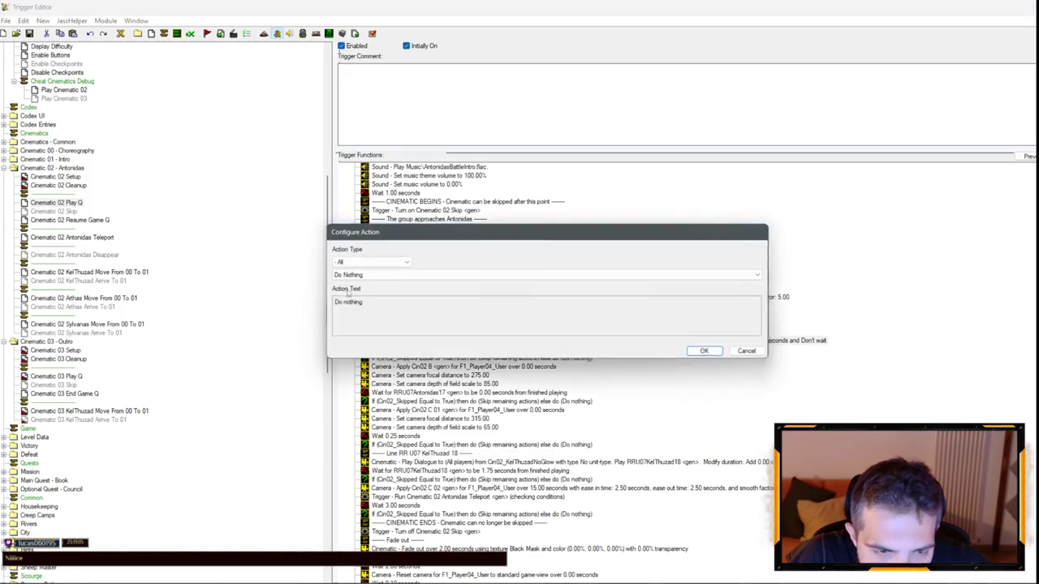
click(369, 263)
scroll(357, 340, up, 5)
click(354, 303)
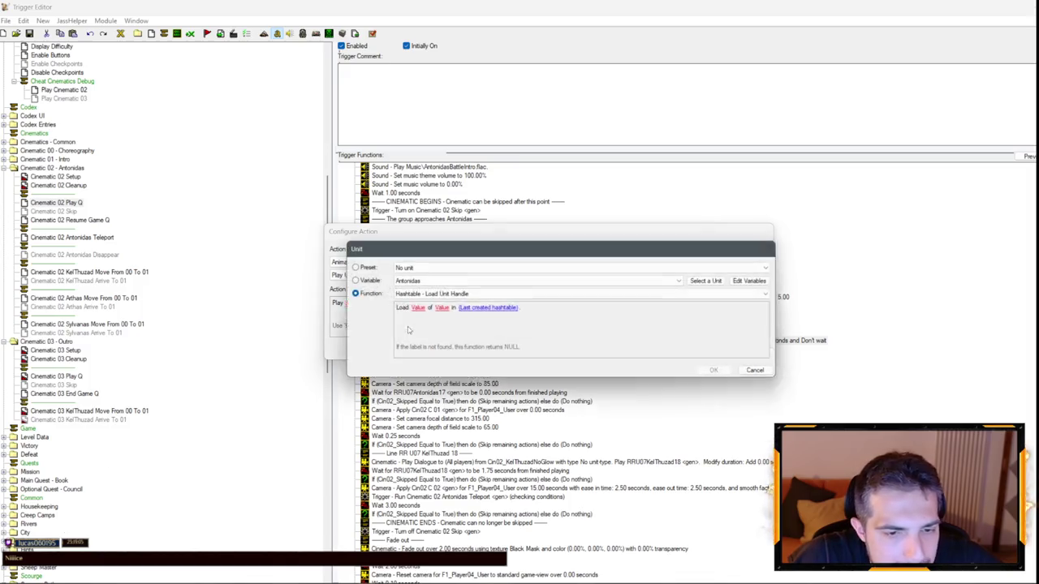
click(370, 280)
click(403, 280)
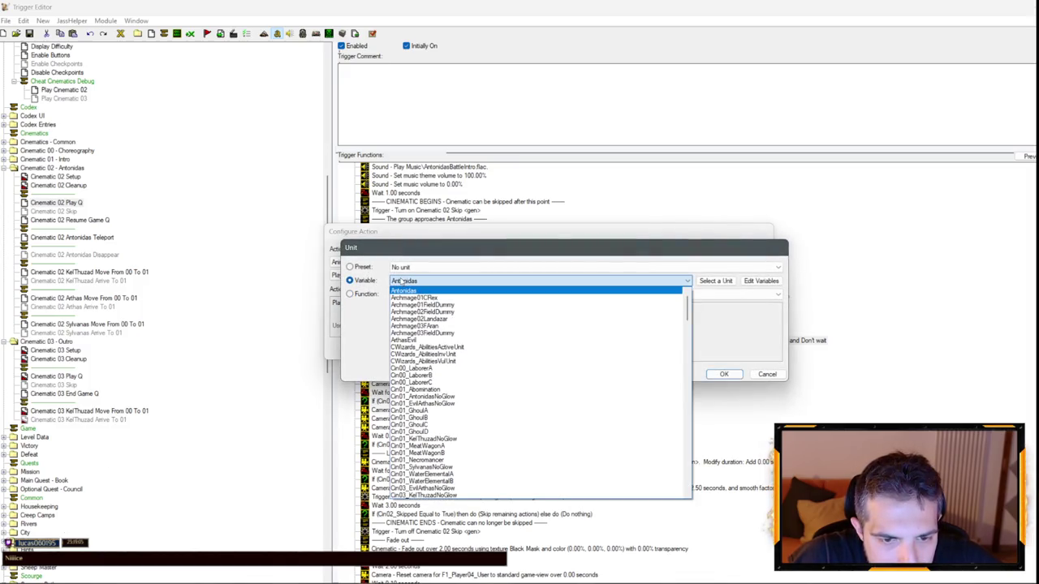
click(399, 396)
key(Return)
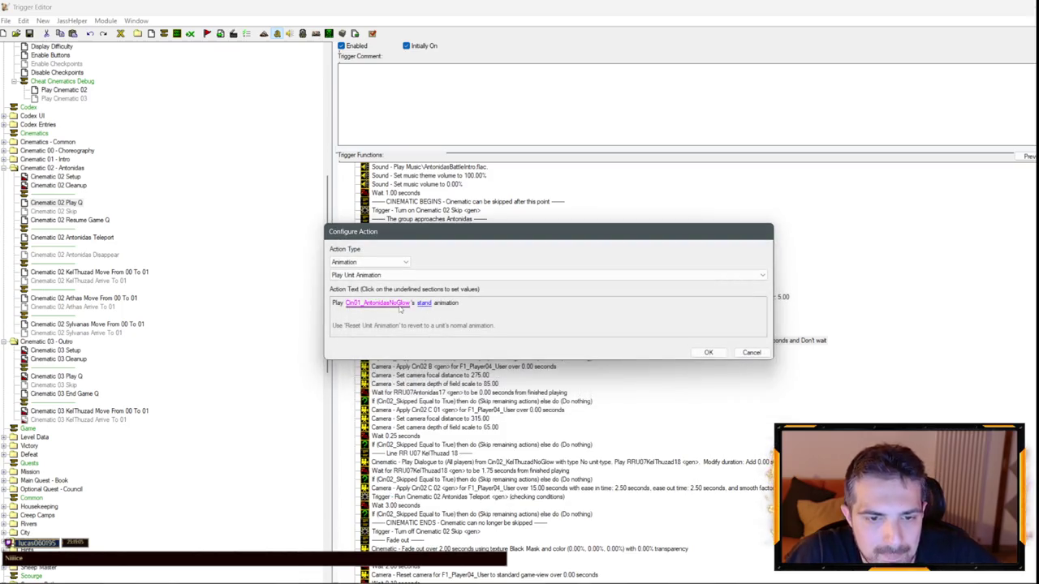
- Switch the animated unit to Cin02_AntonidasNoGlow and begin entering the animation name 'Canda'
click(399, 306)
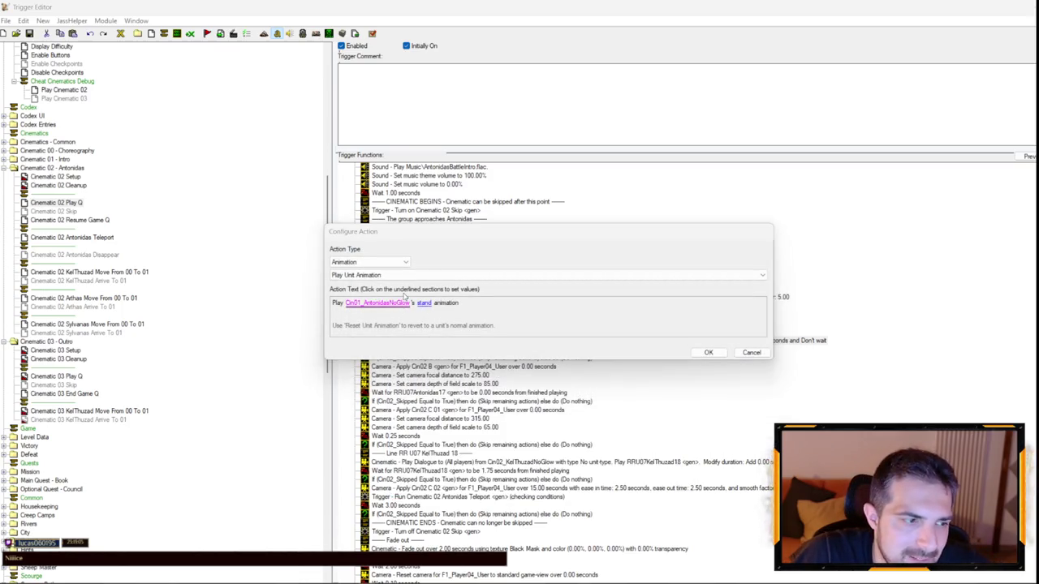
click(406, 281)
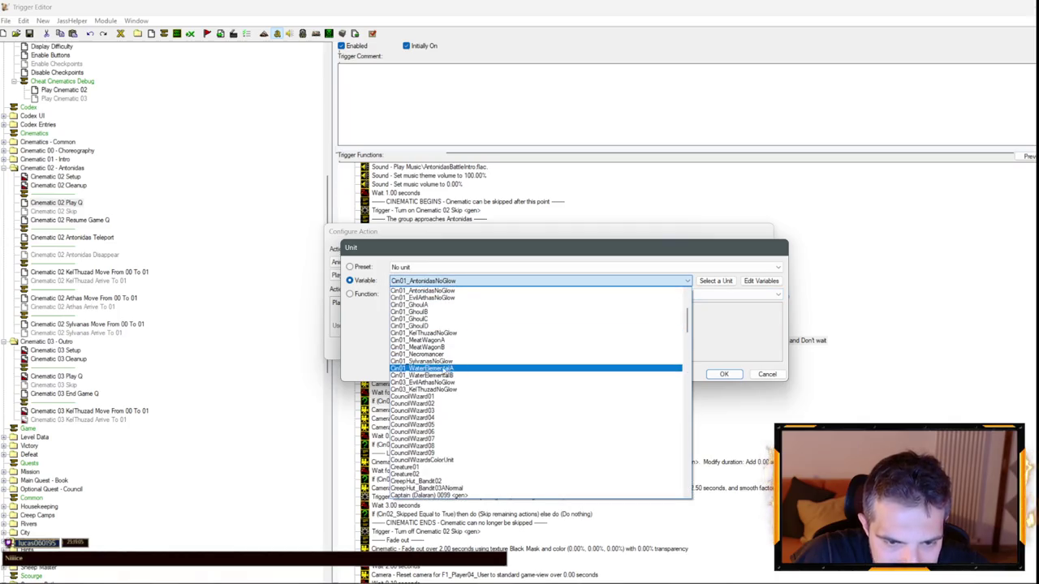
scroll(442, 344, down, 1)
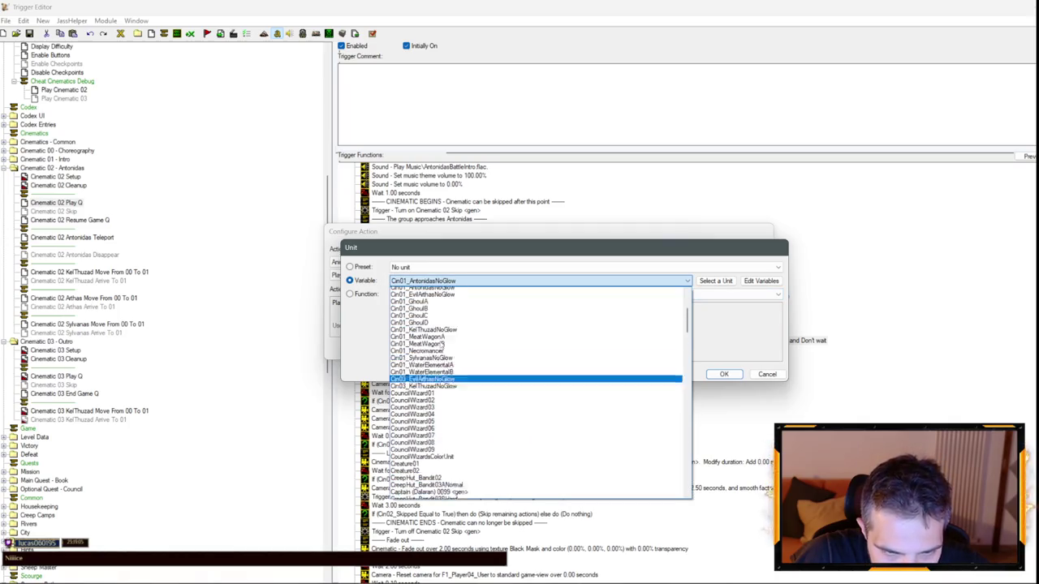
scroll(442, 344, down, 20)
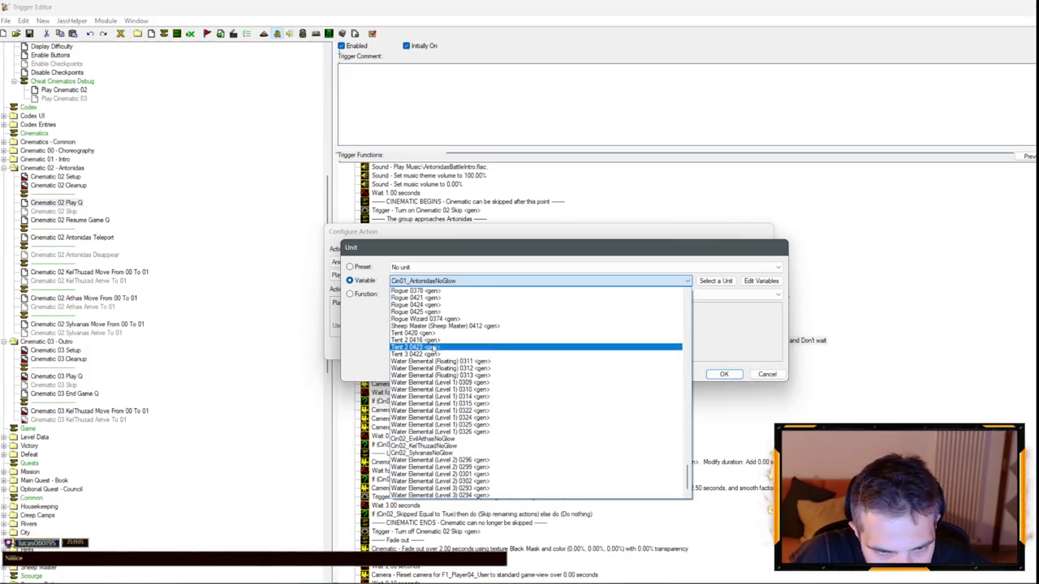
scroll(435, 347, up, 9)
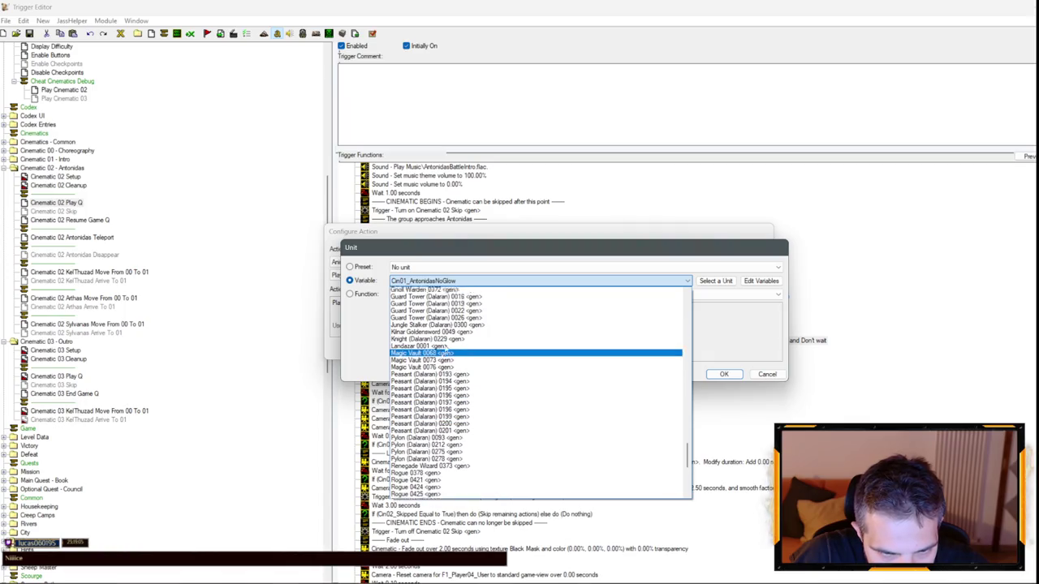
scroll(446, 346, up, 10)
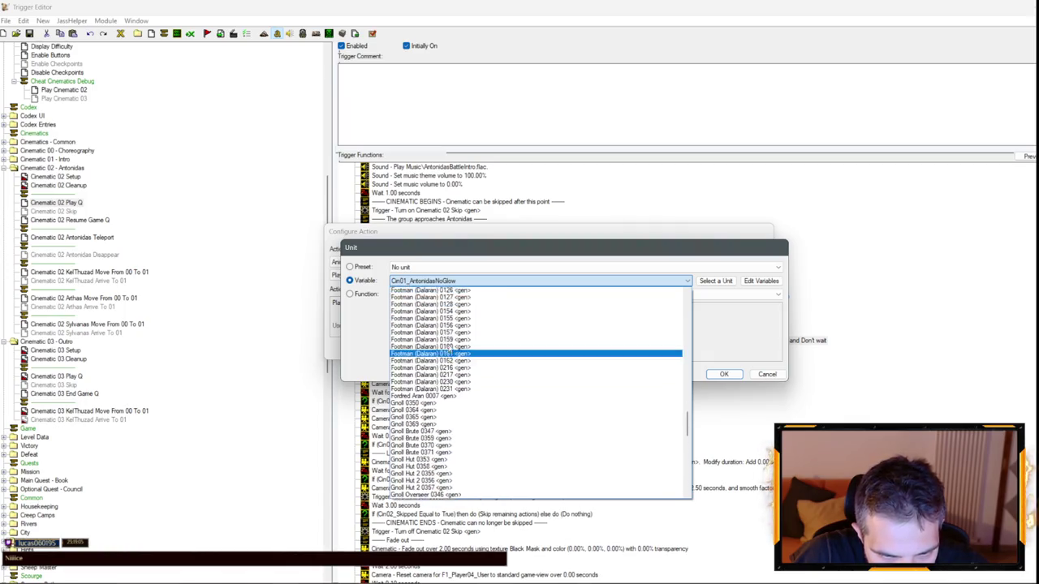
scroll(448, 346, up, 8)
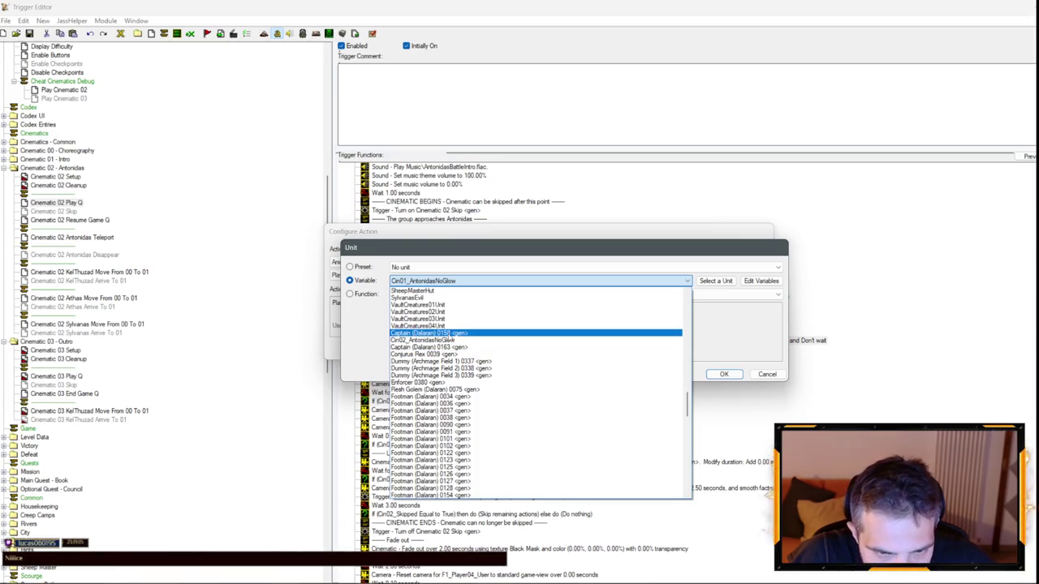
click(444, 334)
click(724, 374)
click(430, 302)
text(C)
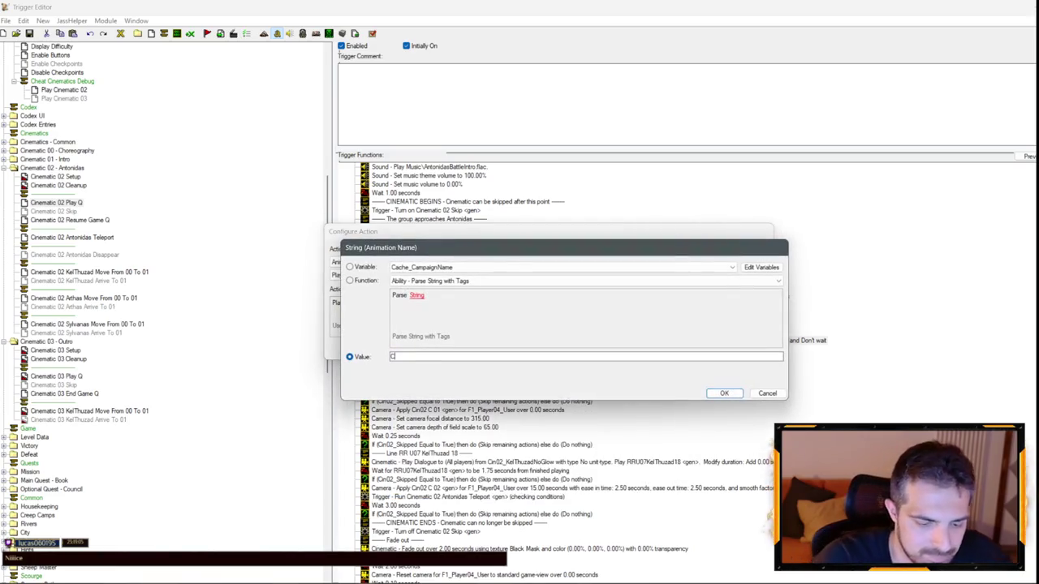
text(anda)
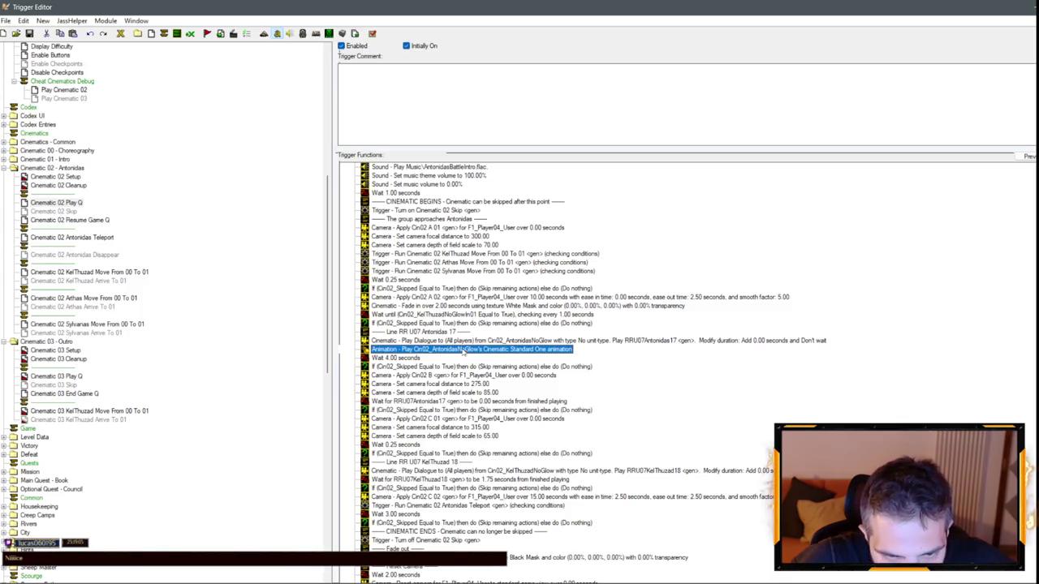
- Add a Pick every unit in Cin02_AntonidasMirrors loop that plays the picked unit's animation
right_click(464, 351)
click(500, 461)
click(369, 262)
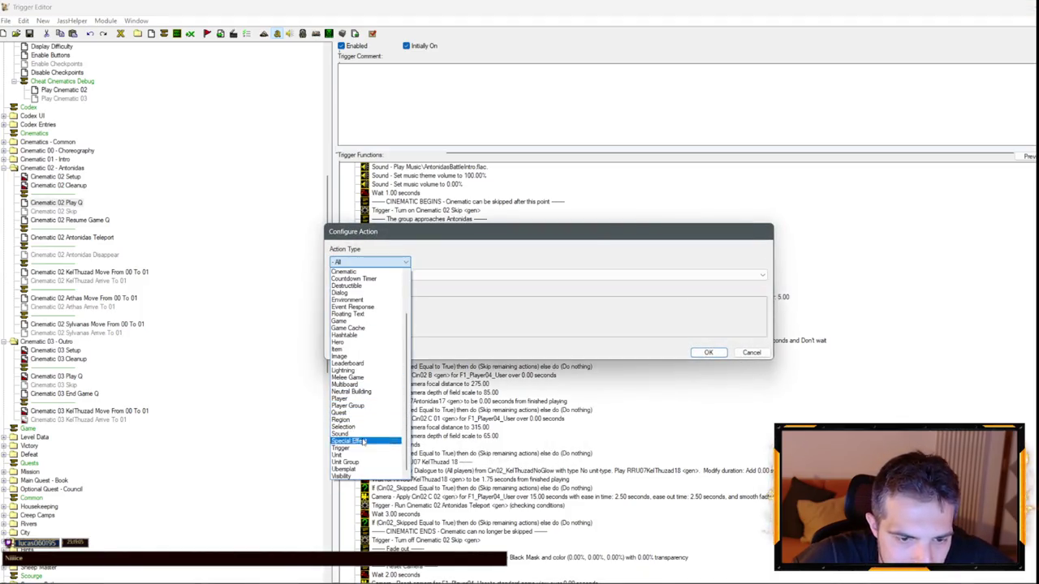
click(344, 462)
click(417, 306)
click(731, 267)
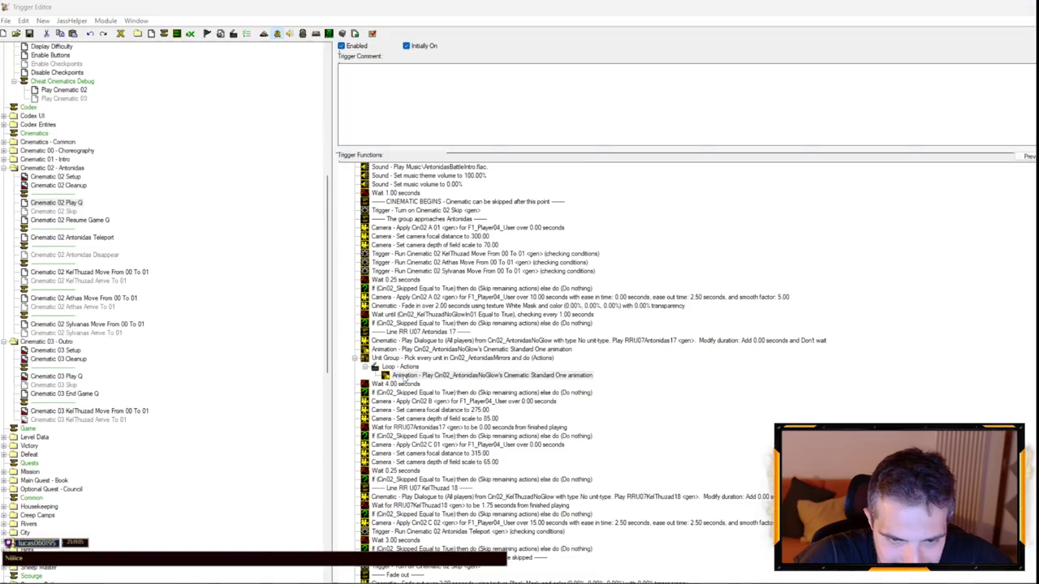
double_click(455, 375)
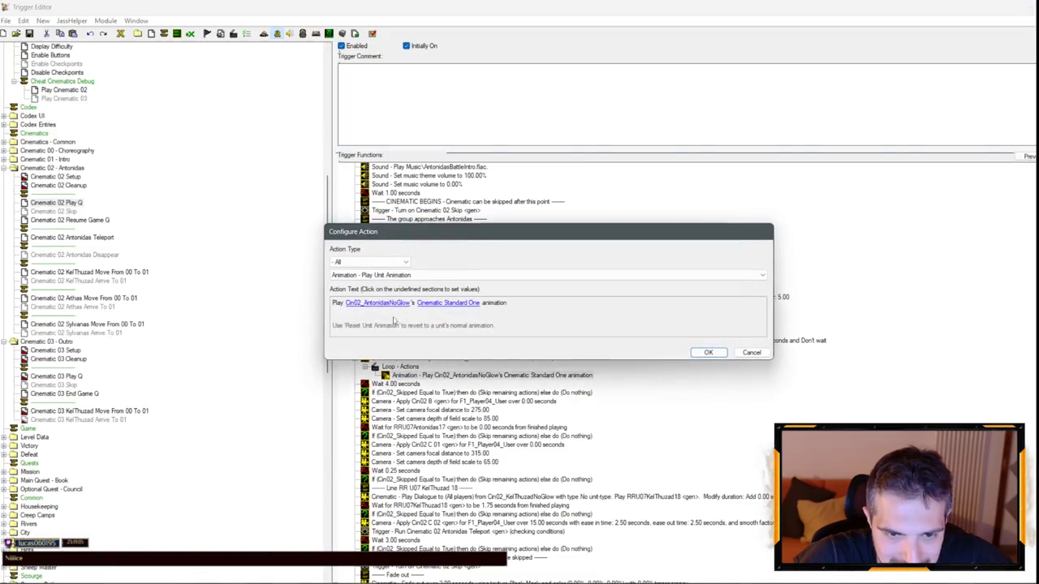
click(375, 303)
click(370, 296)
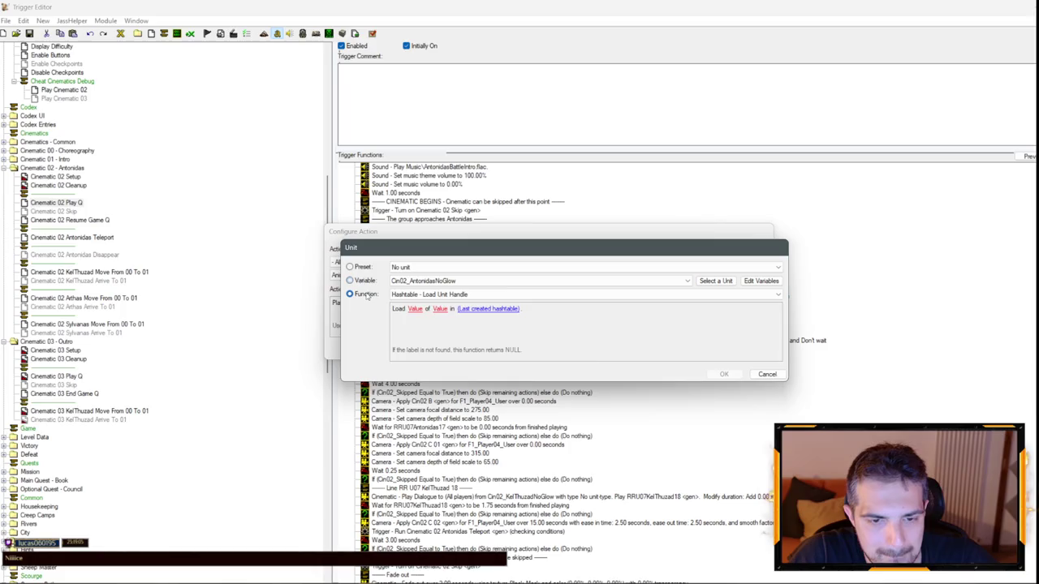
key(p)
key(Return)
key(Return)
- Copy the Antonidas animation and mirror-group block below the 65.00 depth line
click(459, 357)
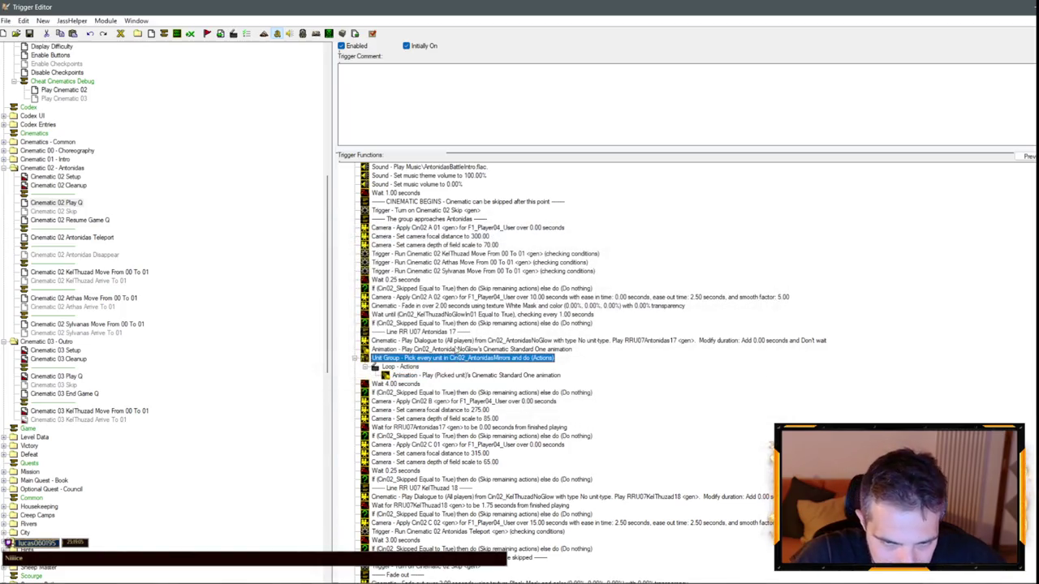
shift+click(459, 349)
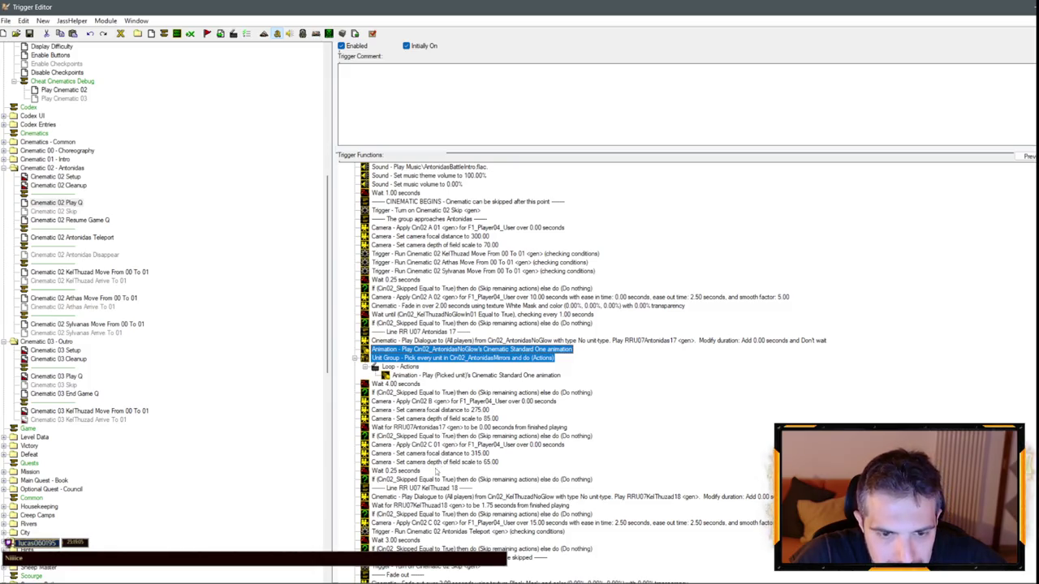
key(ctrl+c)
click(436, 471)
key(ctrl+v)
- Change both pasted animations for Antonidas and his mirrors to Cinematic Listening One
double_click(436, 471)
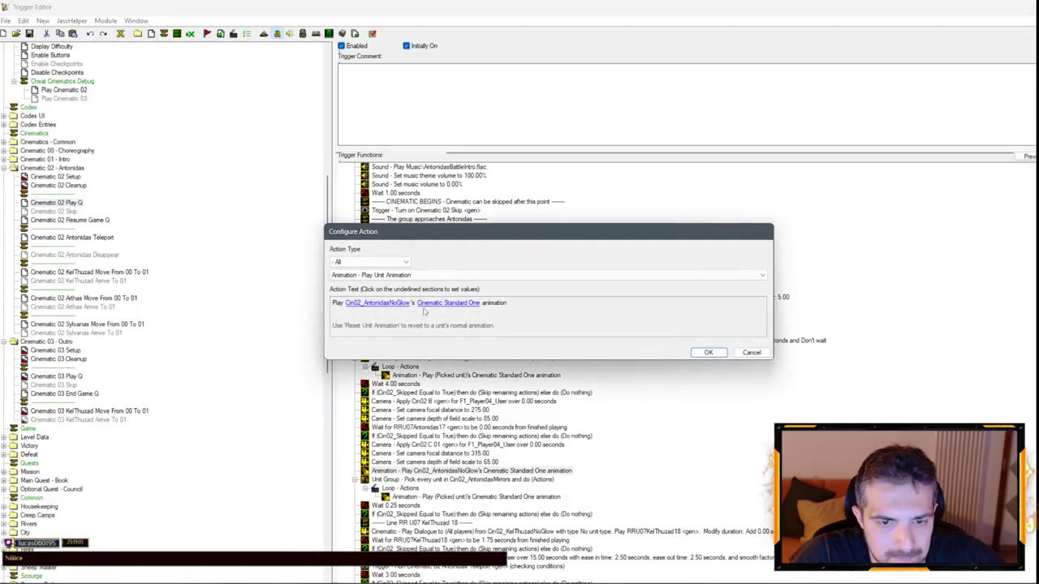
click(430, 304)
drag(454, 357, 418, 358)
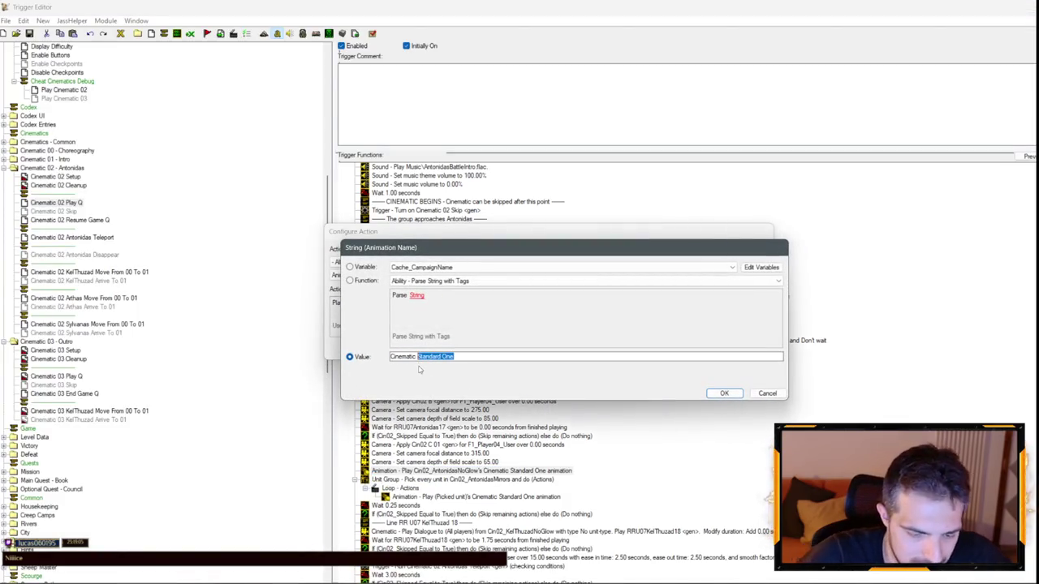
text(Lisne)
key(Return)
key(Return)
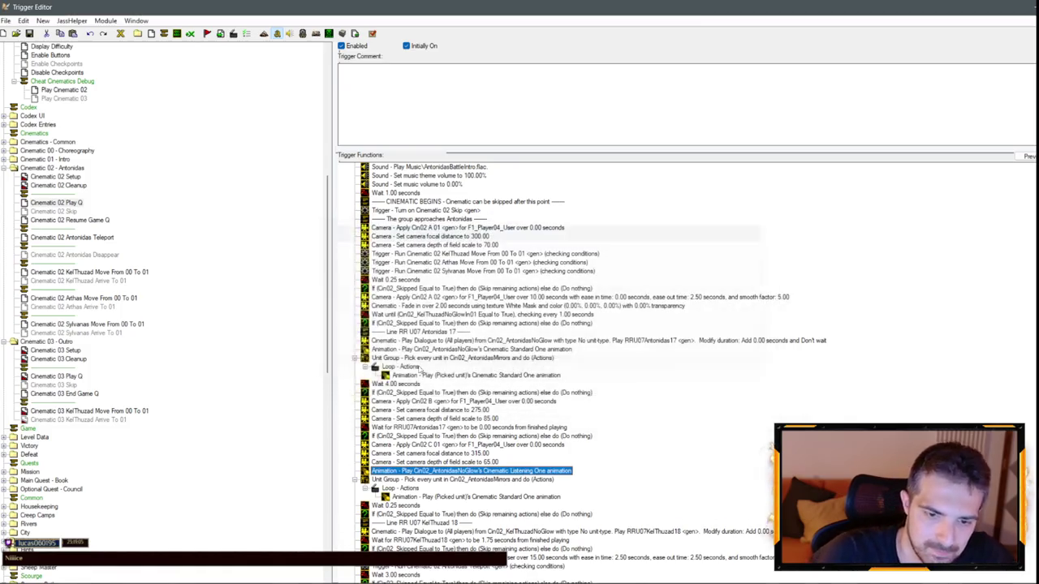
double_click(492, 497)
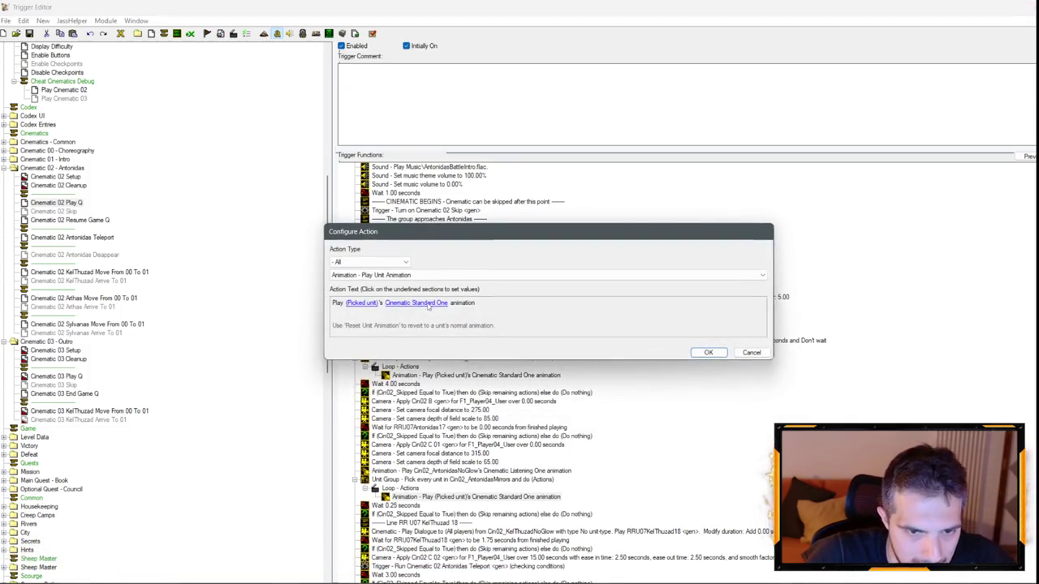
click(430, 305)
drag(471, 353, 417, 357)
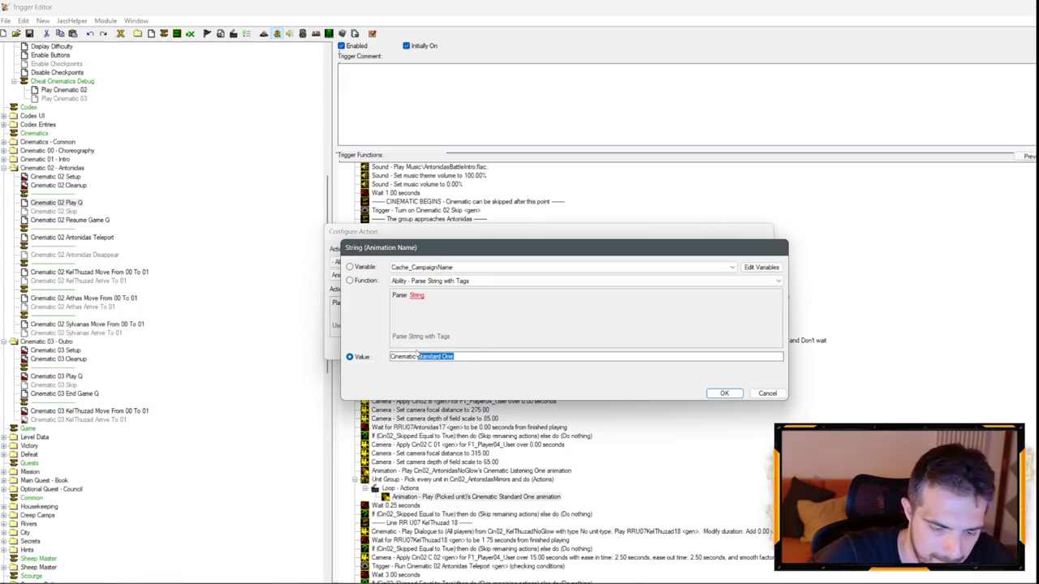
text(Liste)
key(Return)
key(Return)
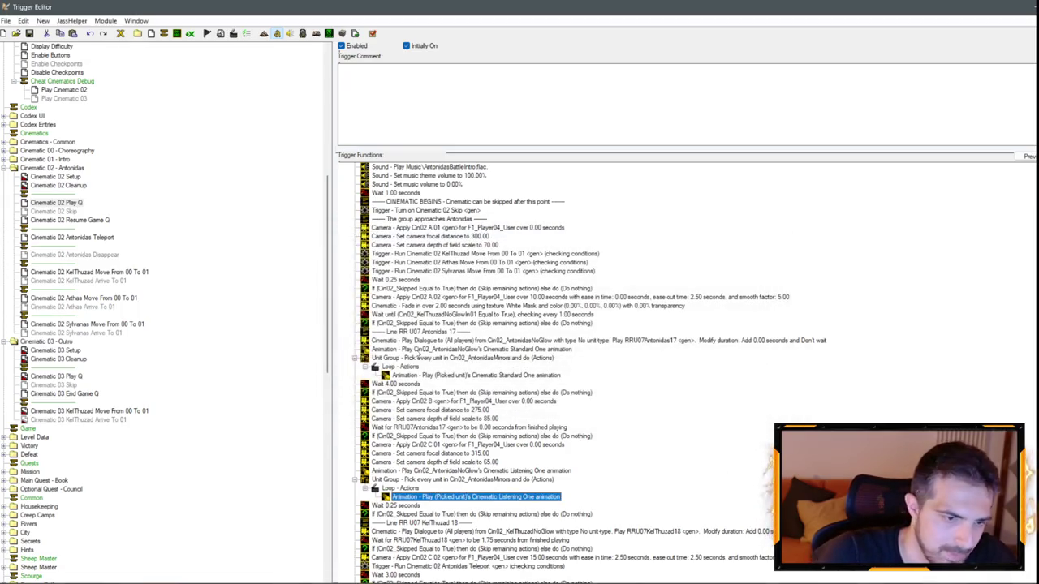
- In Cinematic 02 Setup, paste the Play Unit Animation action acting on the last created unit
click(55, 176)
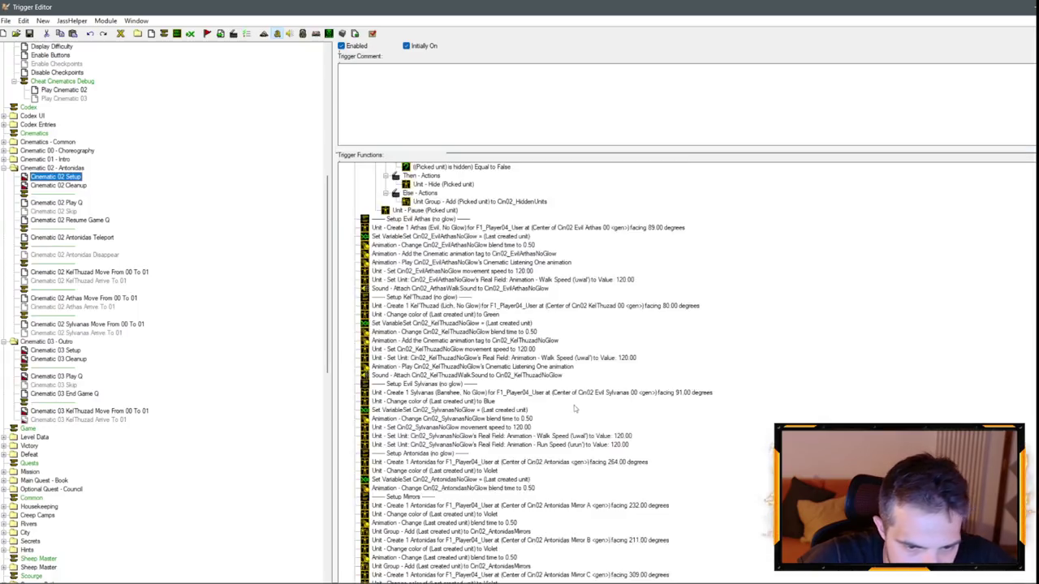
click(498, 575)
key(ctrl+v)
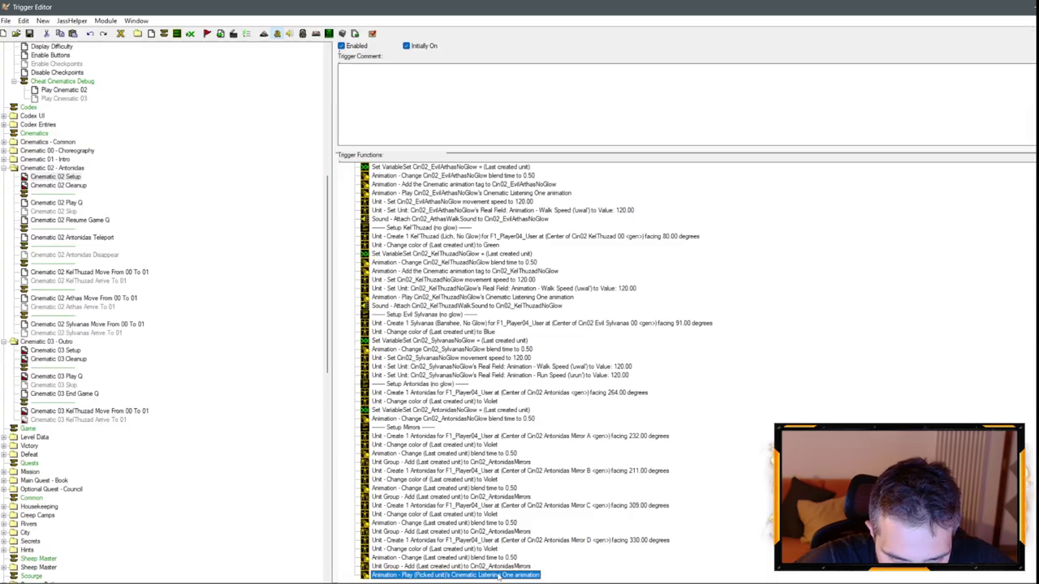
double_click(498, 574)
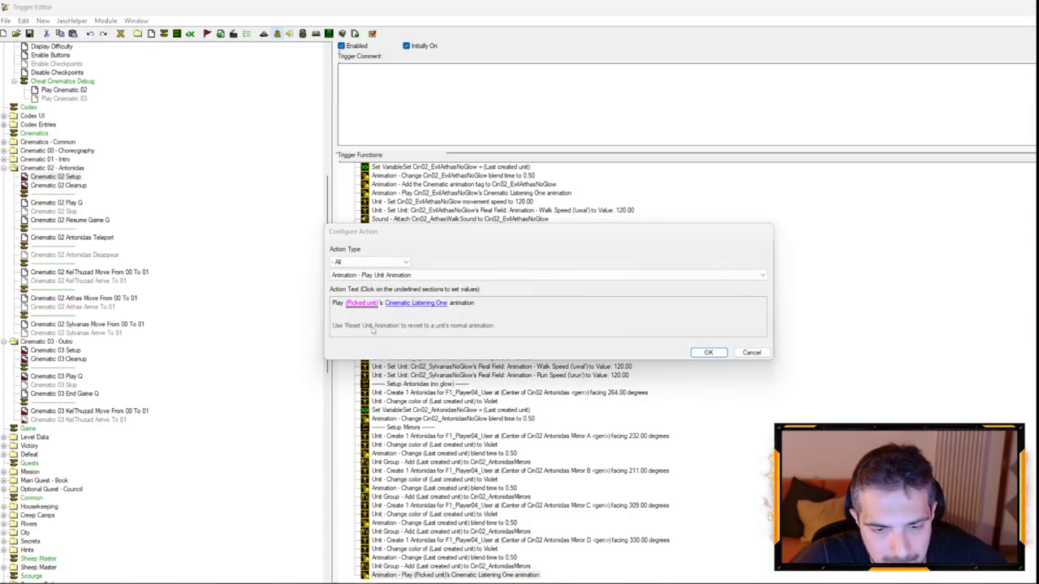
click(361, 302)
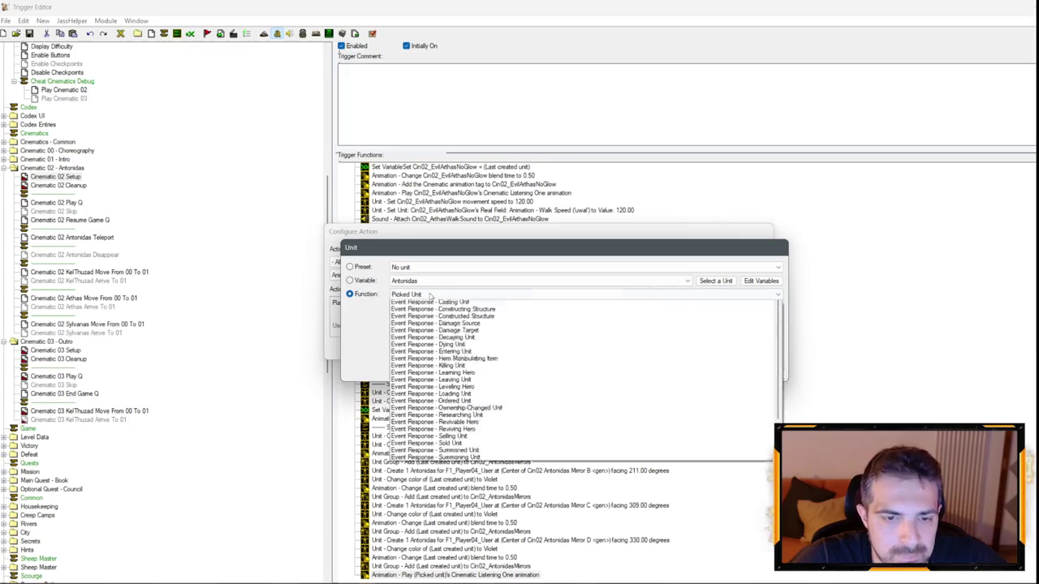
text(last)
key(Return)
key(Return)
- Paste the animation line after each mirror's blend-time line and after Set Variable Cin02_AntonidasNoGlow
key(ctrl+c)
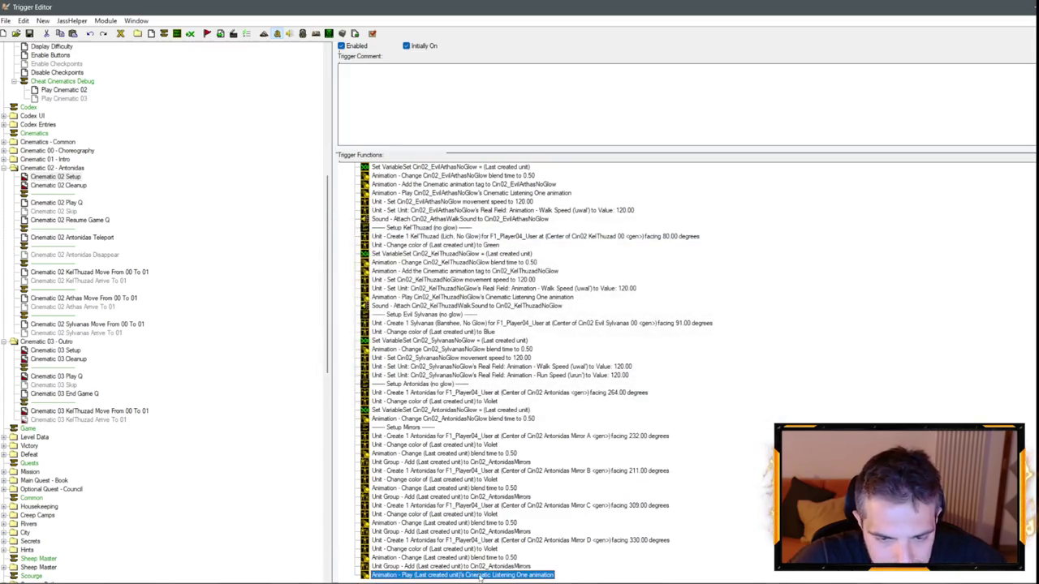
click(476, 558)
key(ctrl+v)
click(479, 523)
key(ctrl+v)
click(479, 488)
key(ctrl+v)
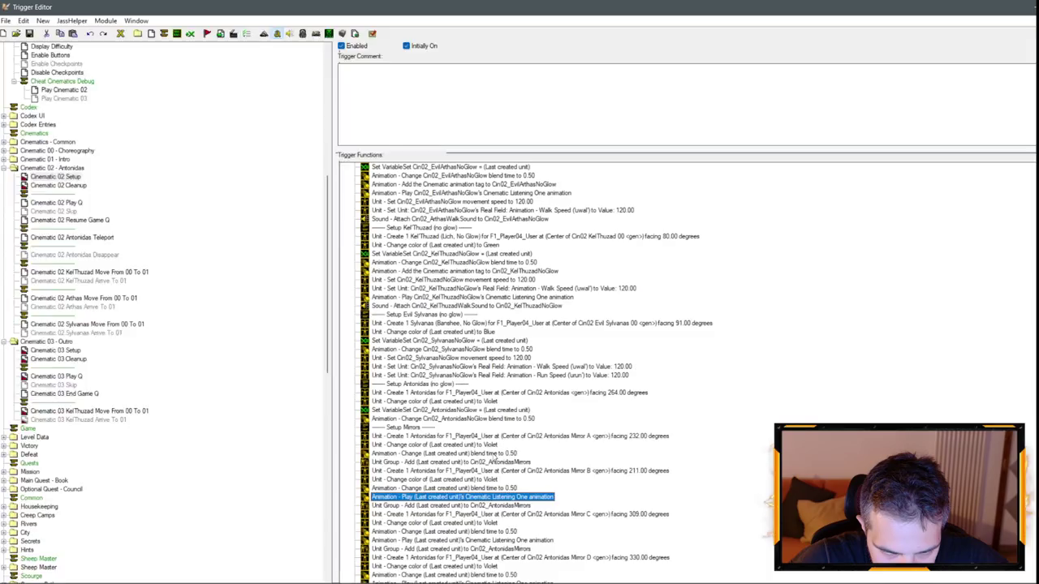
click(479, 452)
key(ctrl+v)
click(494, 410)
key(ctrl+v)
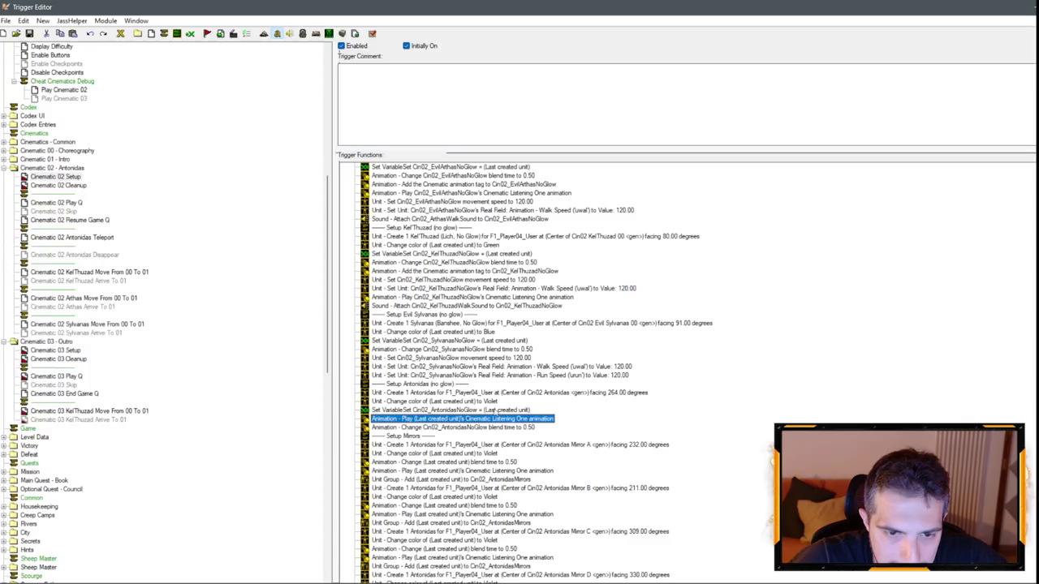
- Make the copy after Set Variable Cin02_AntonidasNoGlow animate Cin02_AntonidasNoGlow
double_click(494, 420)
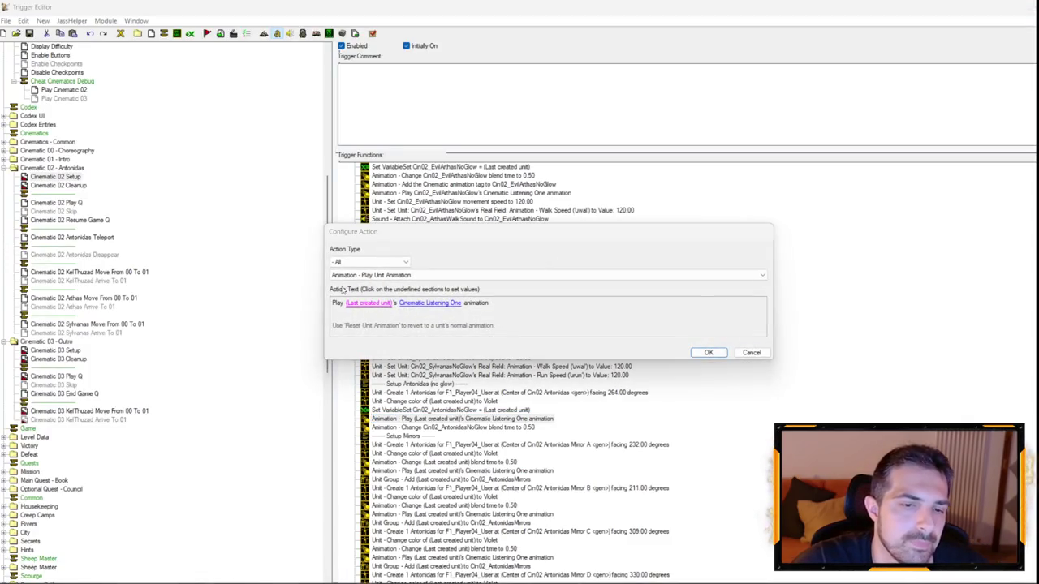
click(368, 303)
click(349, 280)
click(438, 281)
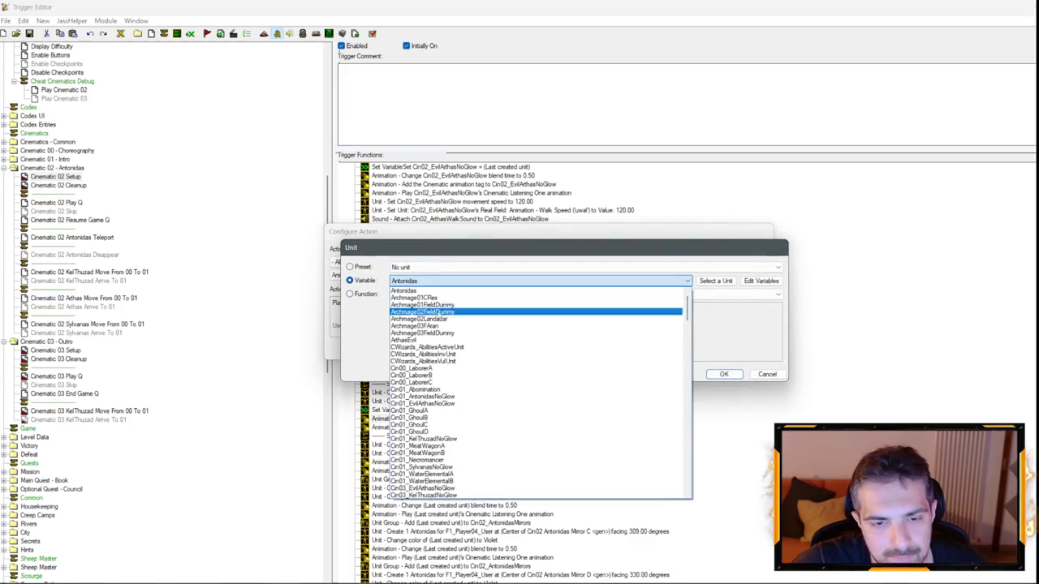
scroll(445, 329, down, 6)
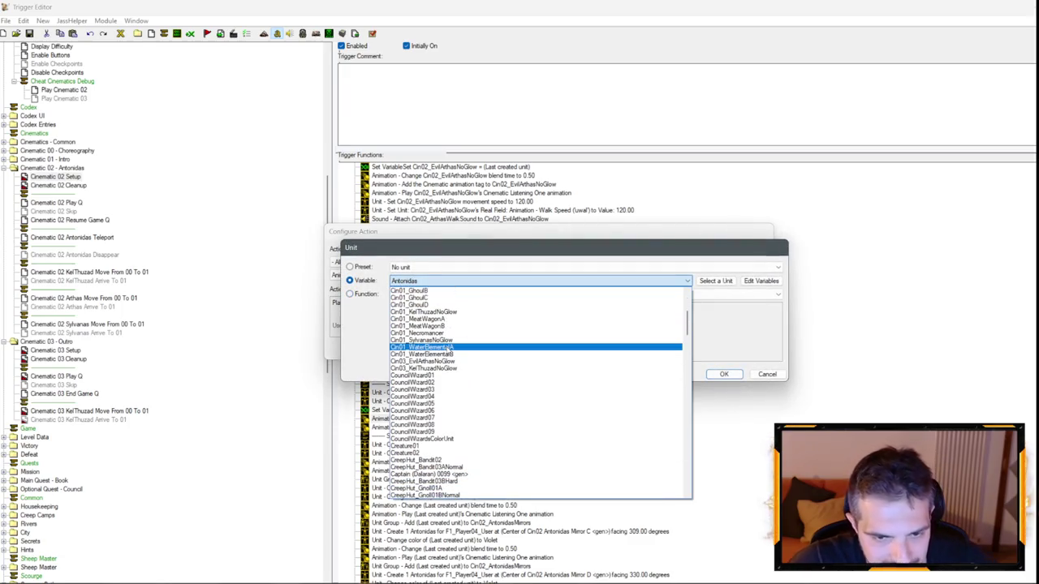
scroll(499, 434, down, 10)
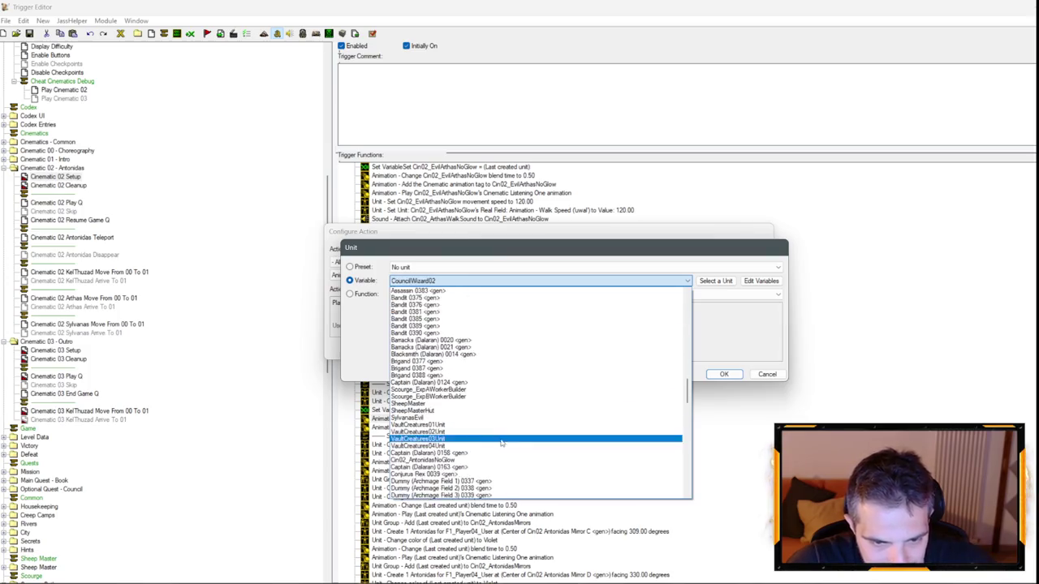
scroll(500, 434, up, 5)
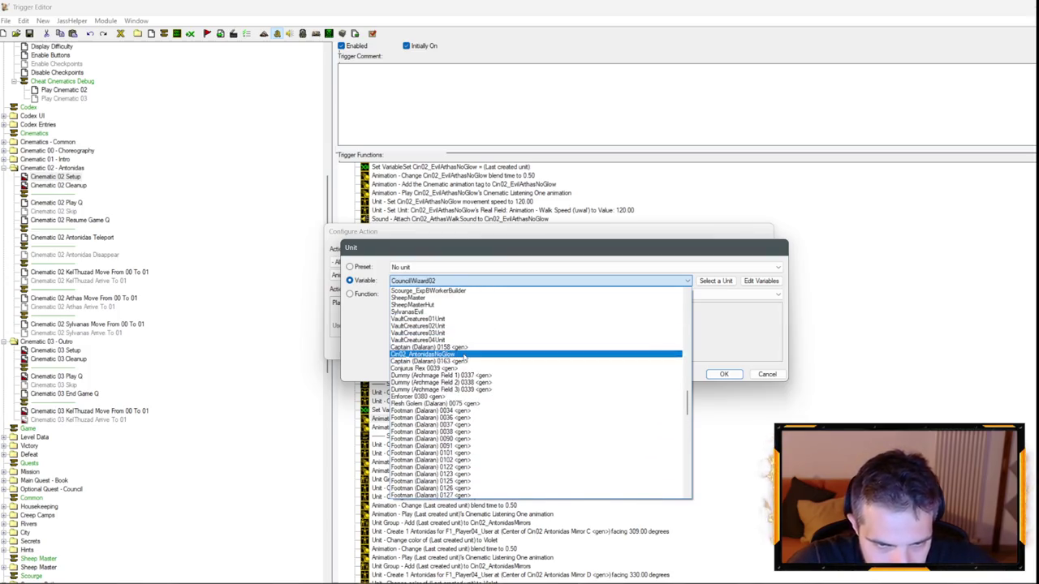
key(Escape)
key(Escape)
key(Escape)
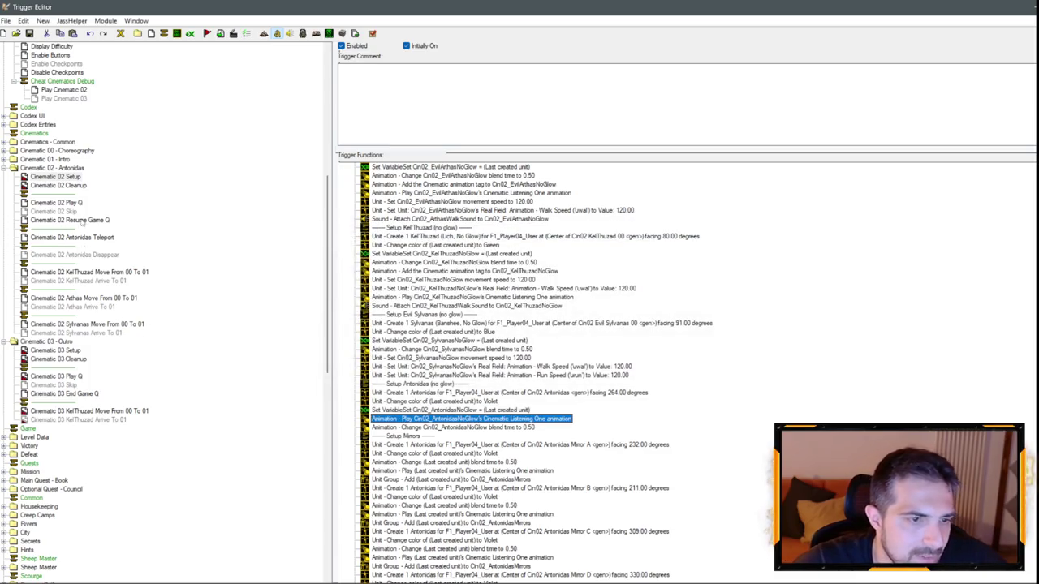
click(73, 202)
- In Cinematic 02 Play Q, paste a Play Unit Animation action below KelThuzad's dialogue line
scroll(468, 342, down, 4)
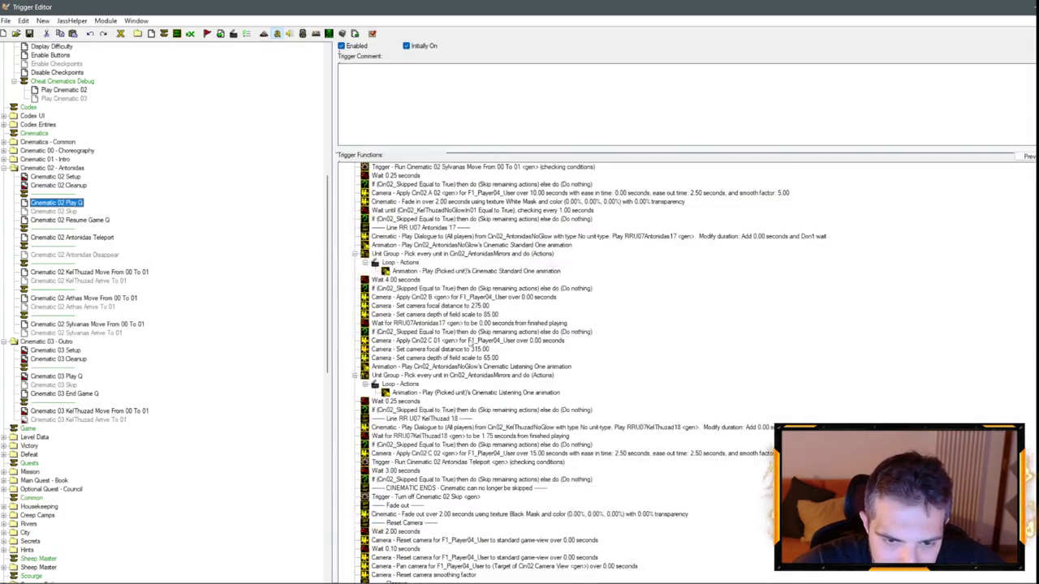
click(477, 255)
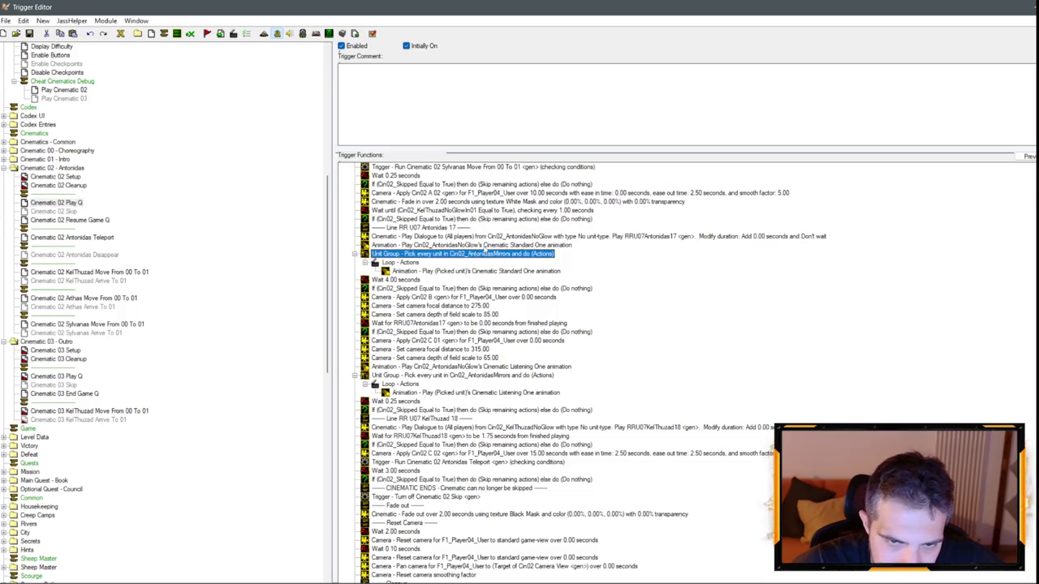
click(485, 246)
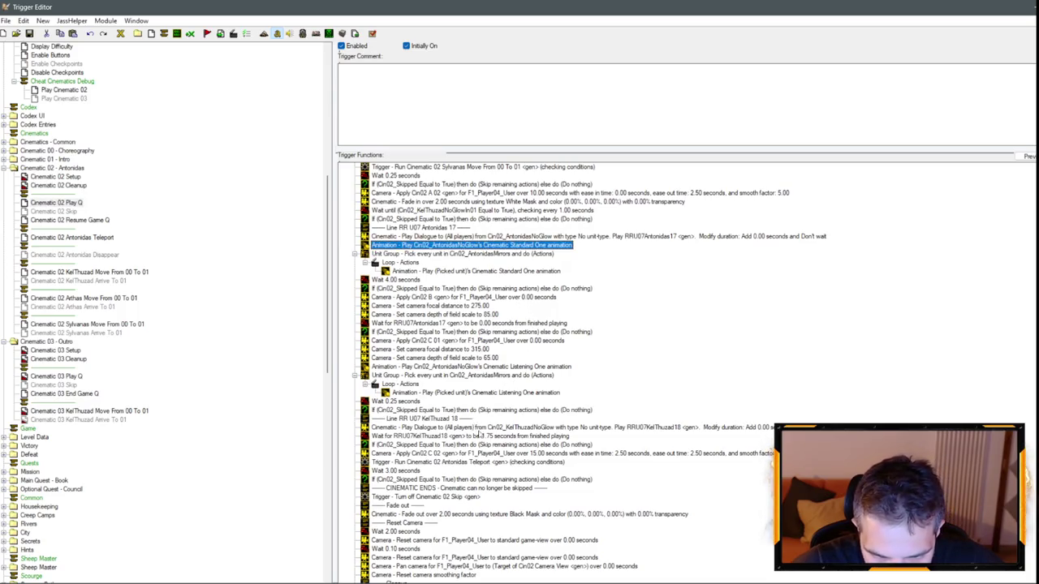
click(478, 430)
key(ctrl+v)
- Set the pasted action to play Cinematic Angry One on Cin02_KelThuzadNoGlow
double_click(475, 439)
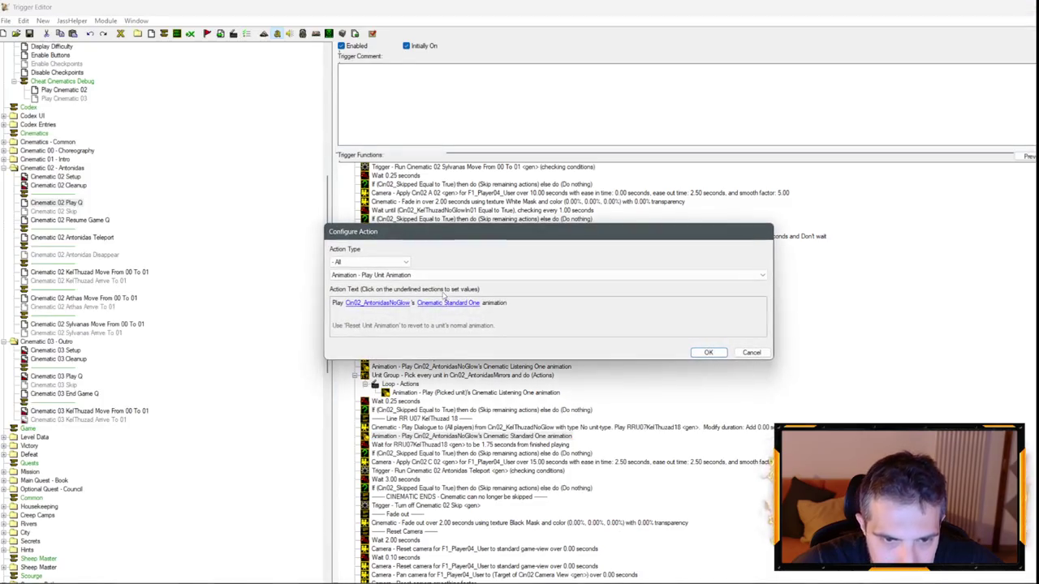
click(424, 303)
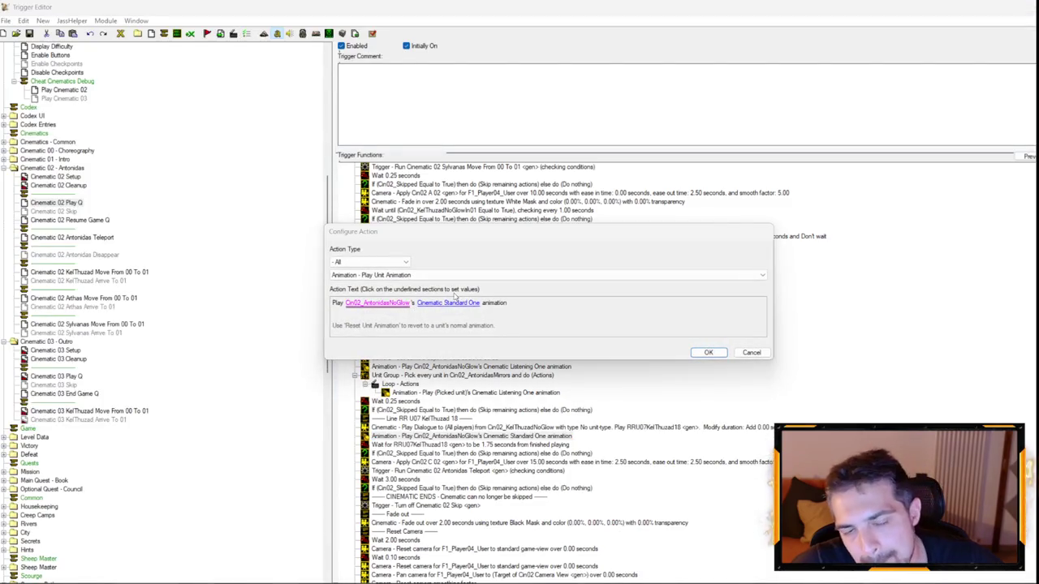
click(446, 281)
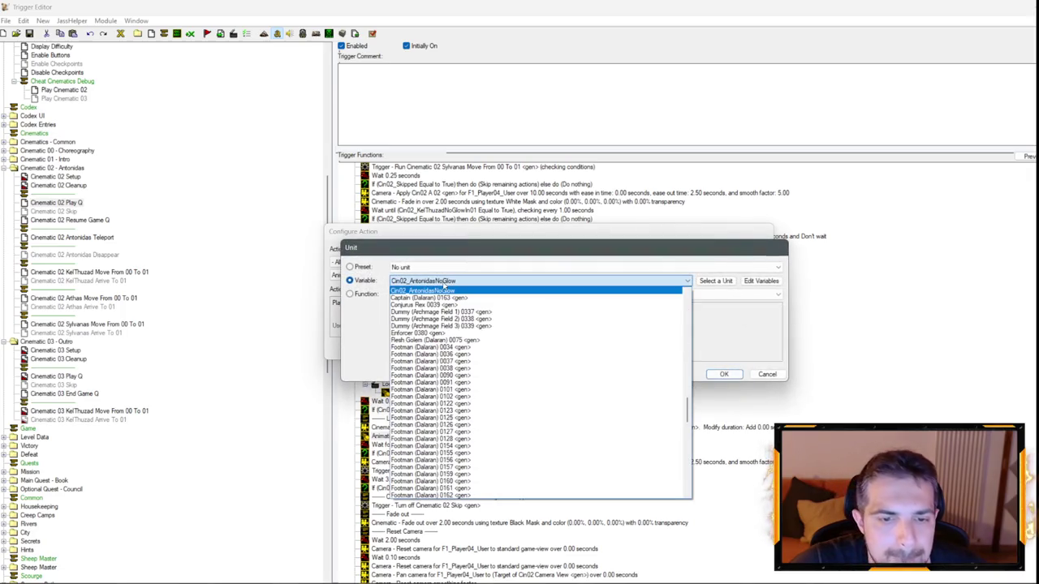
scroll(445, 349, up, 7)
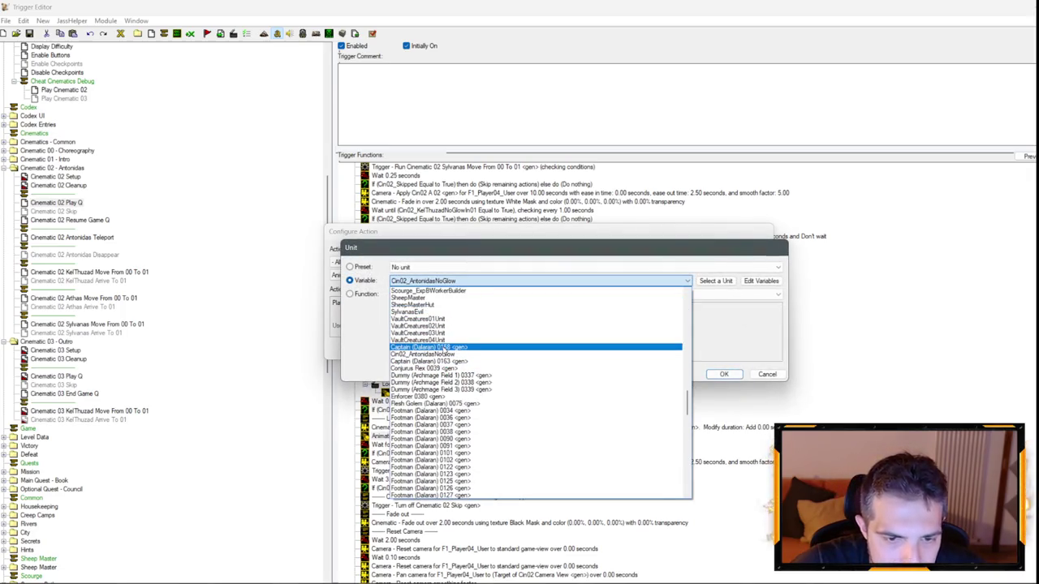
scroll(444, 351, up, 10)
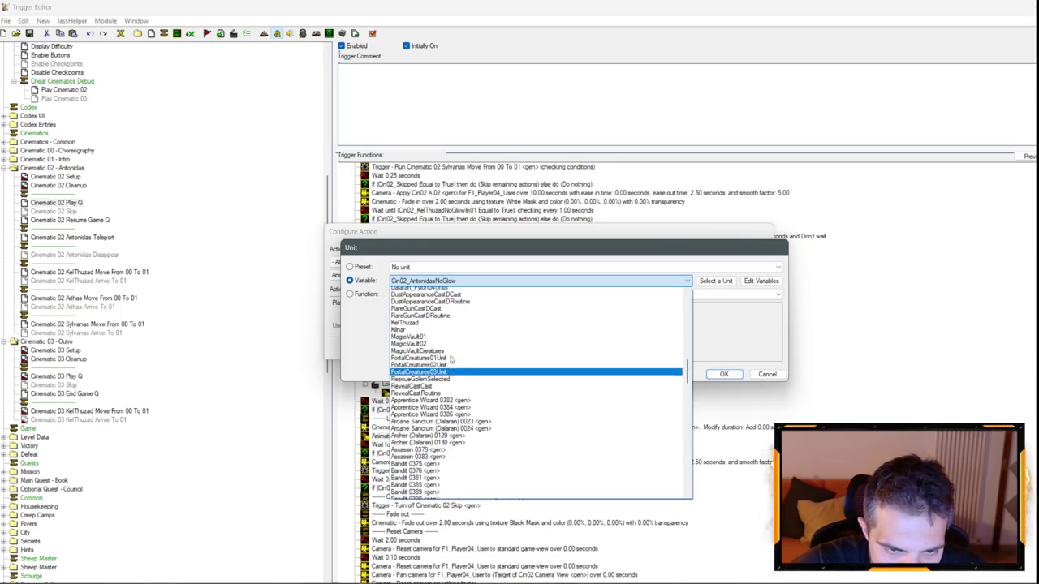
scroll(461, 335, down, 20)
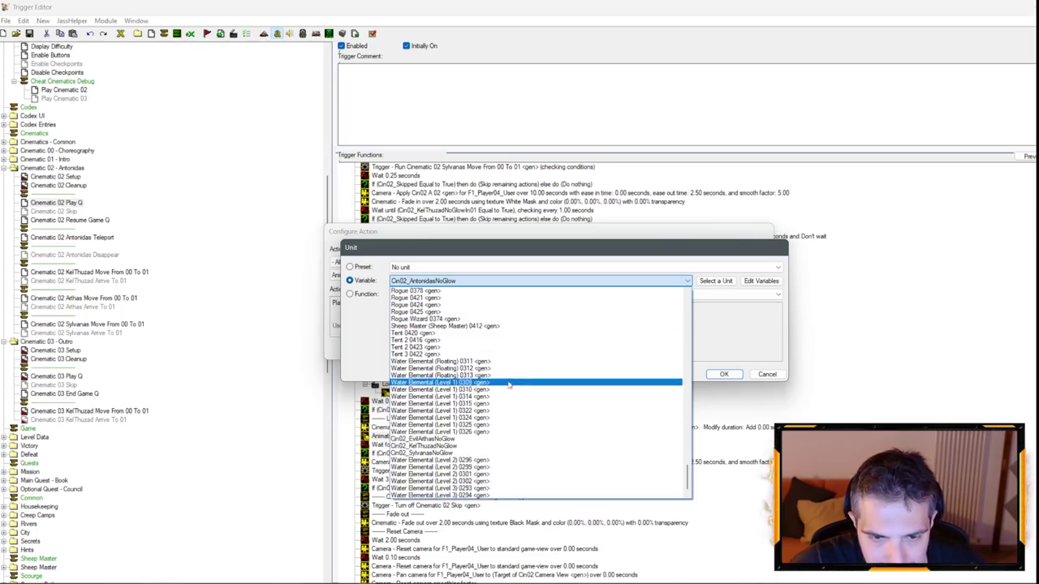
click(441, 439)
key(Return)
click(459, 307)
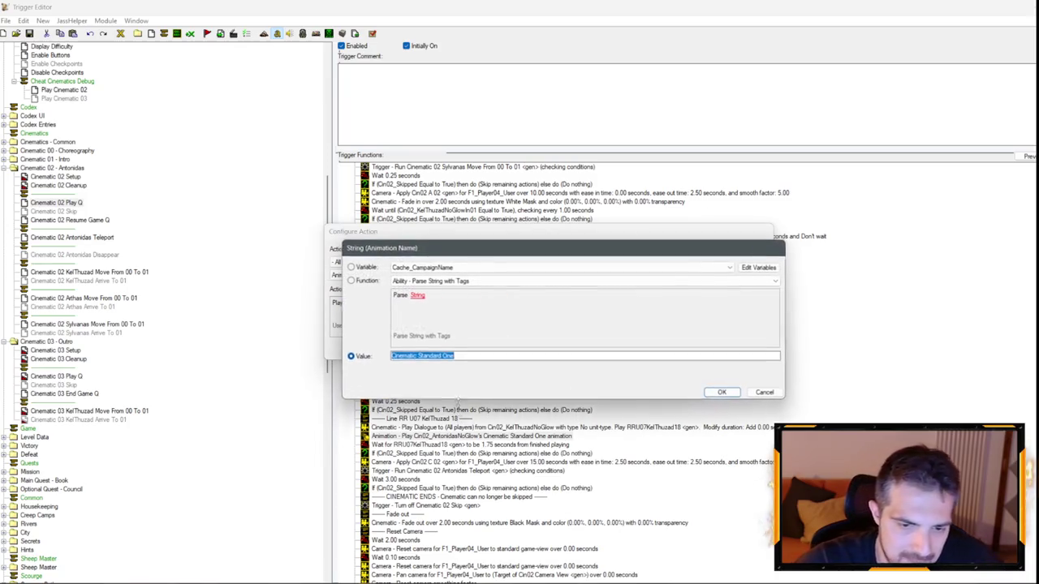
drag(454, 357, 428, 357)
text(Angry)
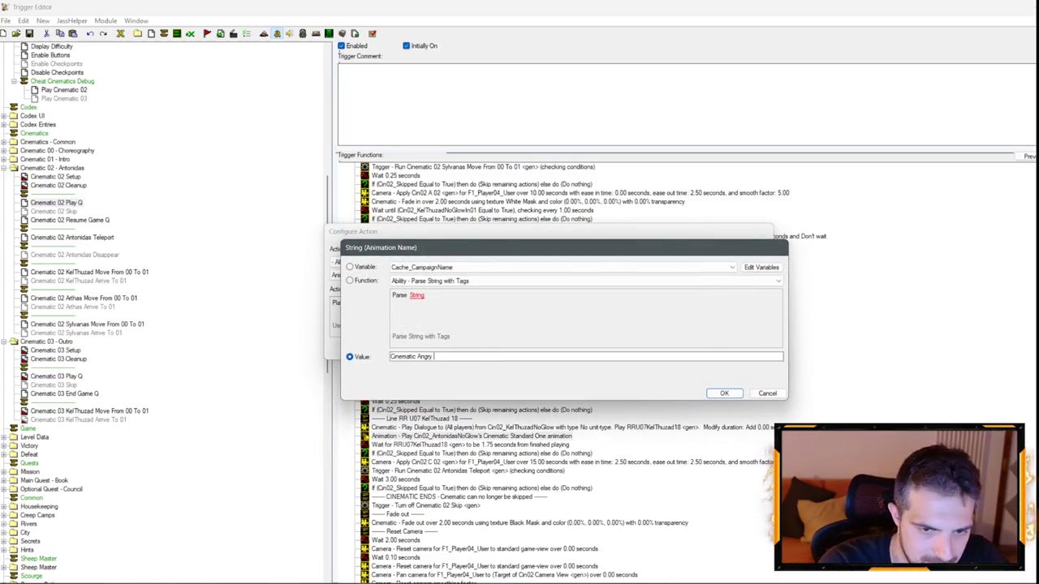
key(Return)
key(Return)
- Duplicate it as a Queue Unit Animation of Cinematic Listening One for Cin02_KelThuzadNoGlow
key(ctrl+v)
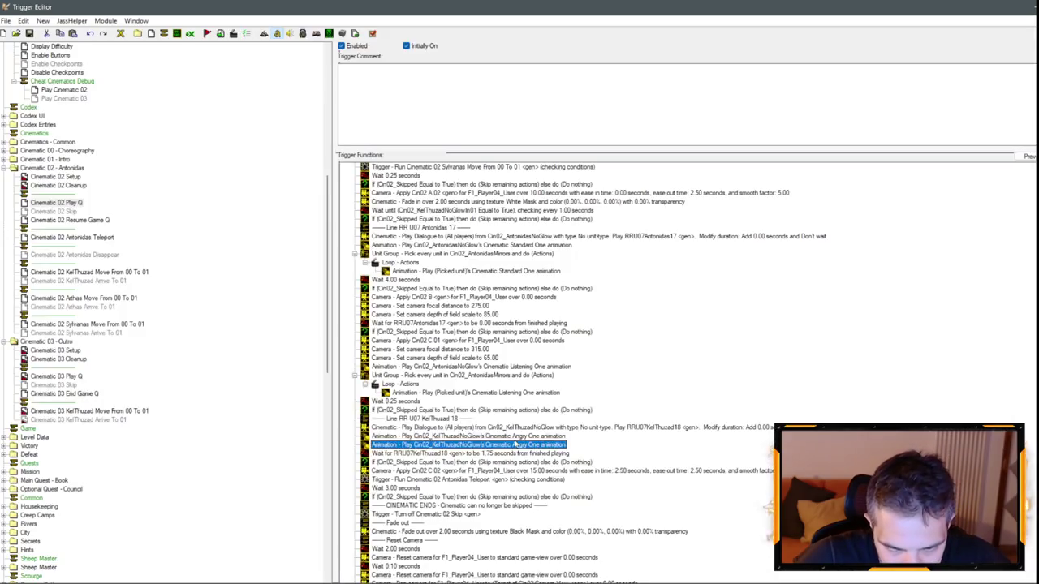
key(Return)
click(382, 275)
click(374, 290)
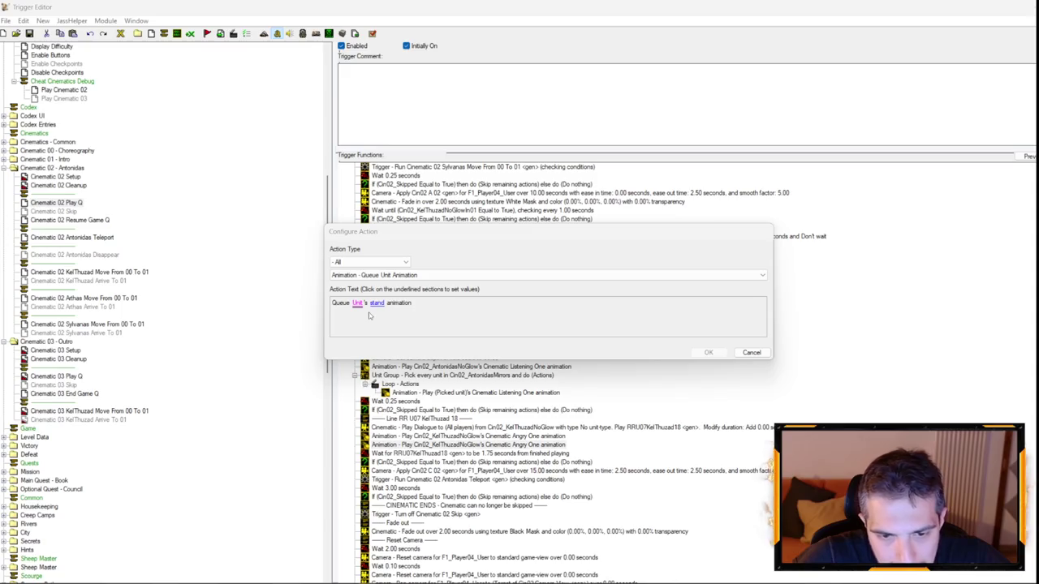
click(357, 303)
click(535, 281)
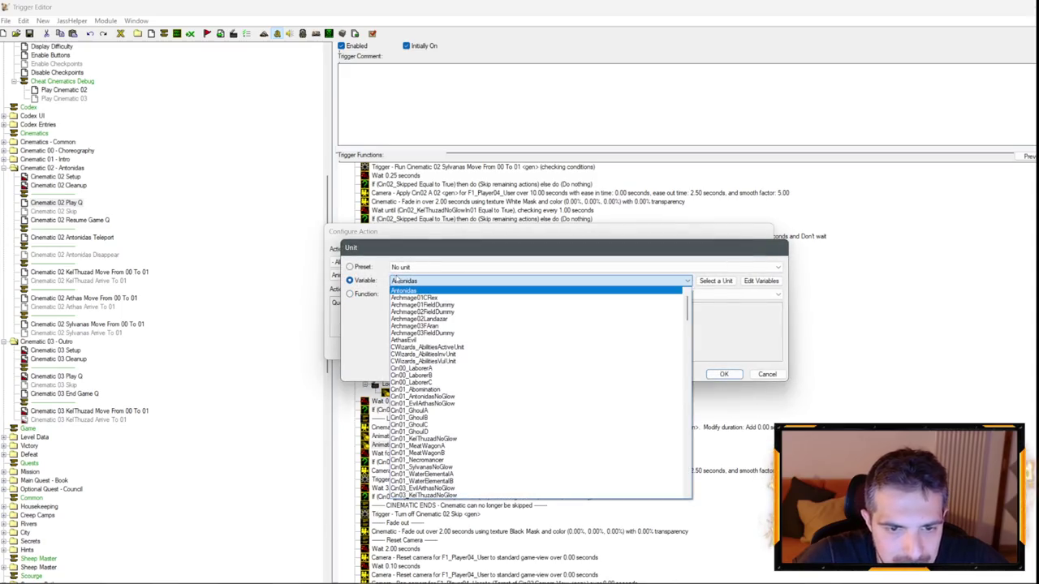
scroll(457, 363, down, 5)
scroll(457, 364, down, 20)
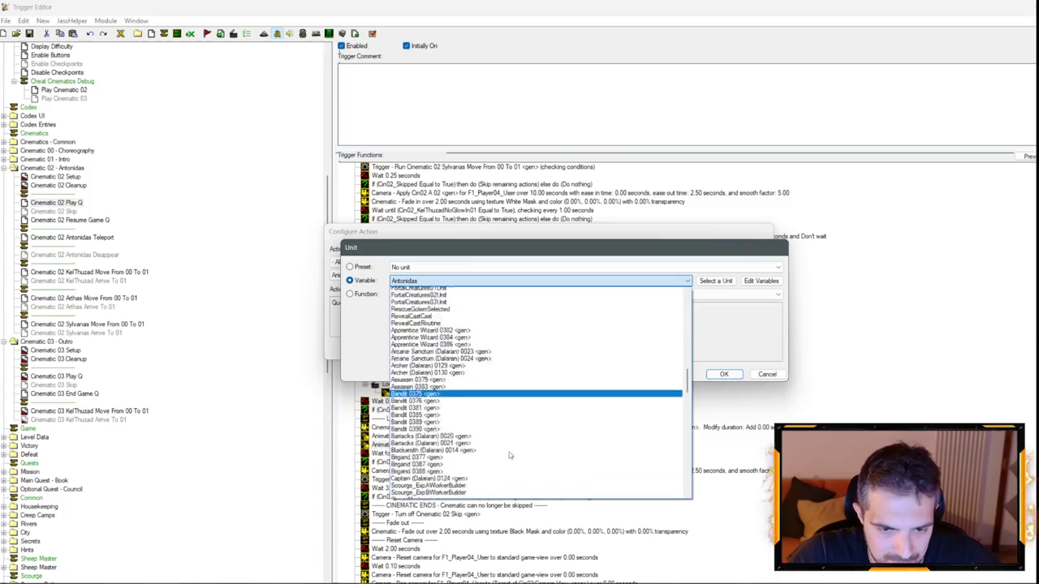
click(422, 445)
key(Return)
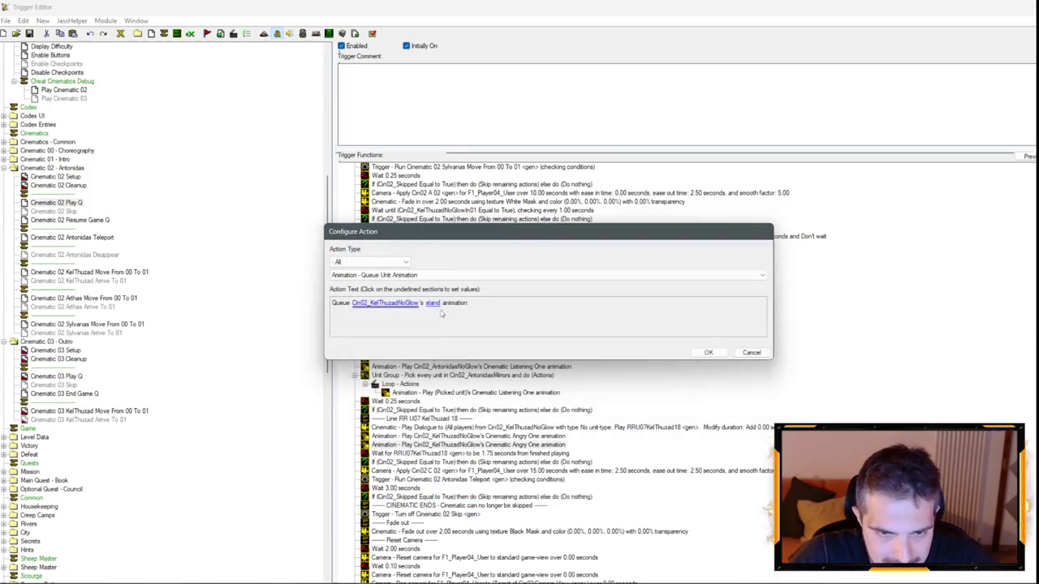
click(441, 304)
text(Cinematic Listening)
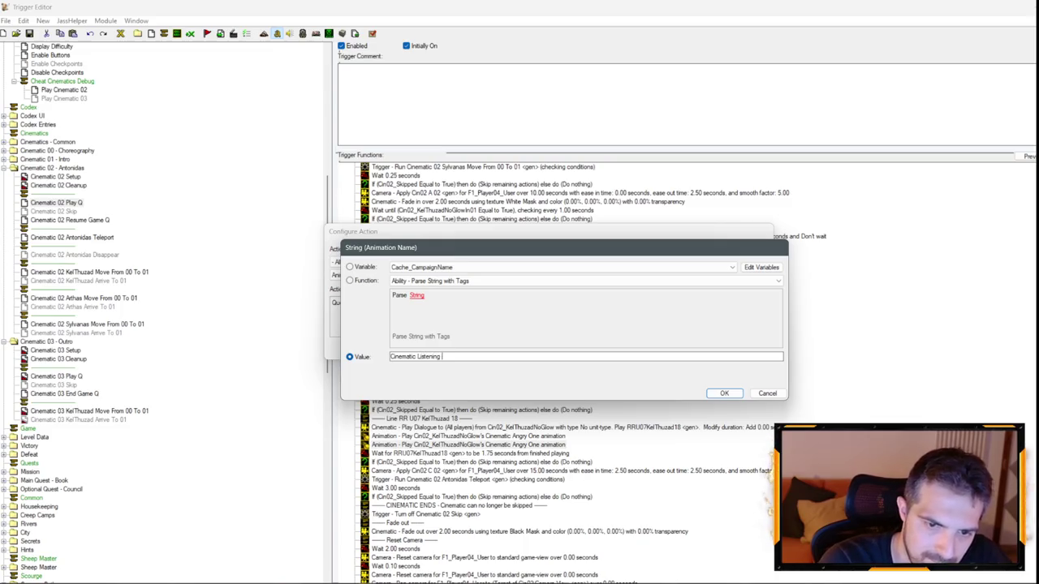
key(Return)
key(Return)
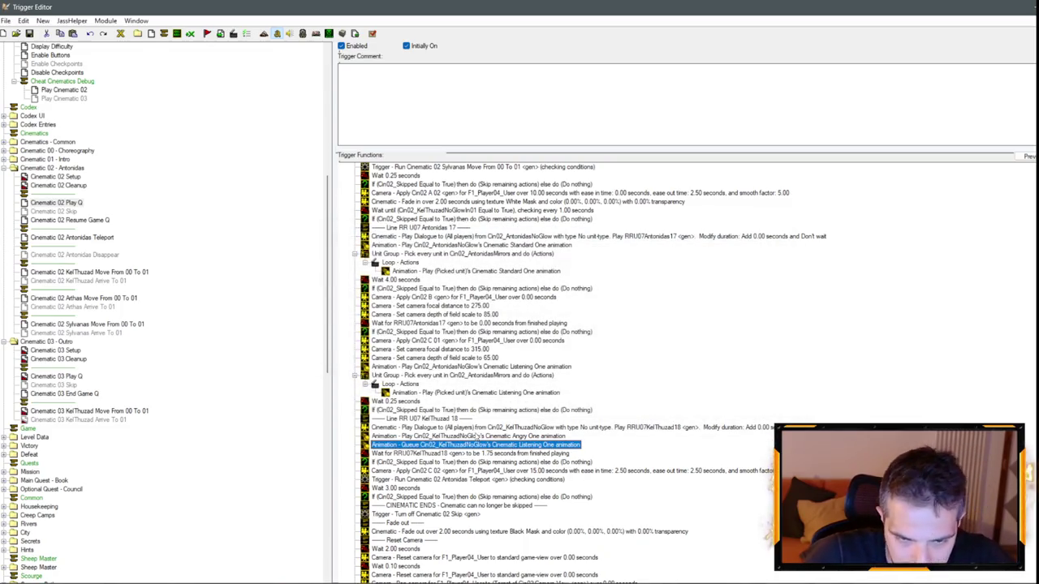
click(478, 437)
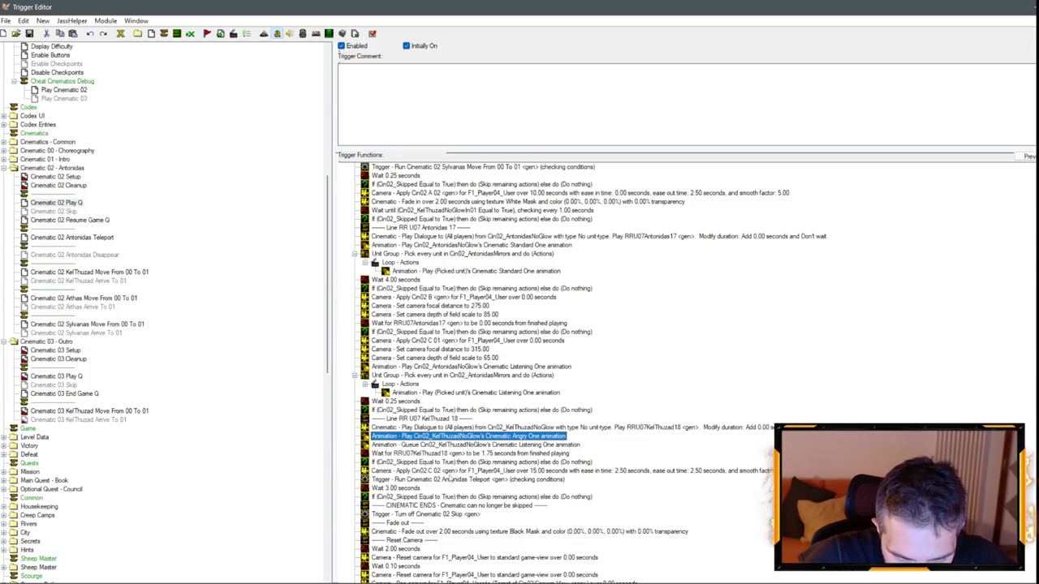
- Copy the Wait for RRU07KelThuzad18 and skip-check lines below the Antonidas Teleport run line
click(430, 453)
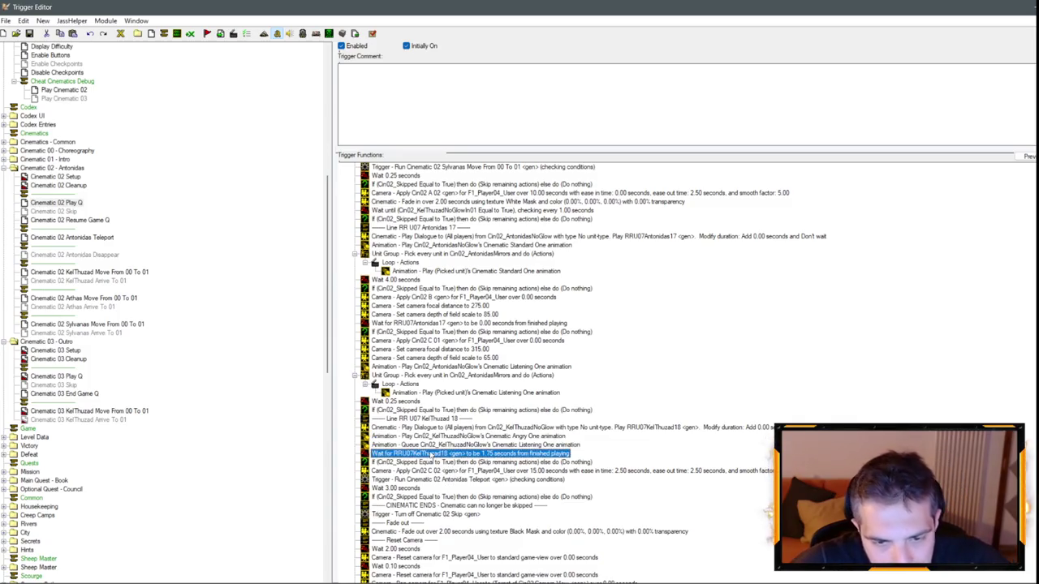
shift+click(427, 462)
key(ctrl+c)
click(411, 479)
key(ctrl+v)
double_click(400, 488)
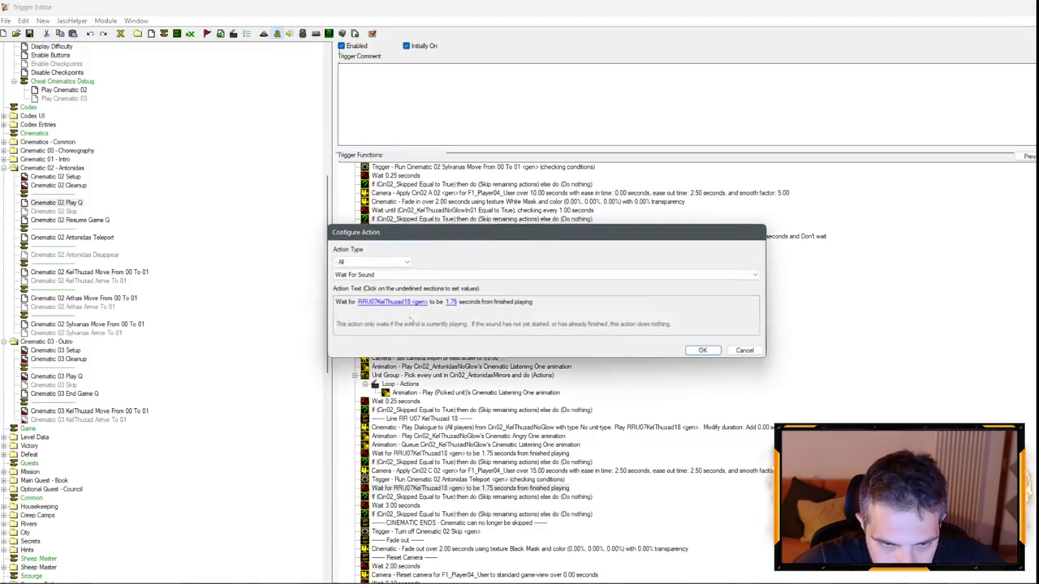
key(Return)
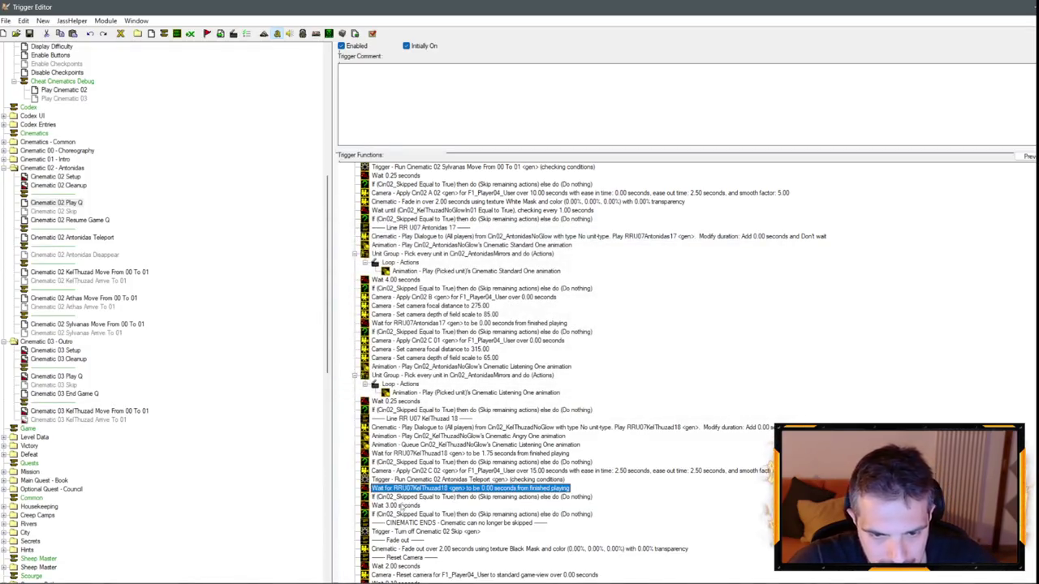
- Change the 3-second wait to 2.00 seconds and adjust the wait before the cinematic begins
double_click(400, 506)
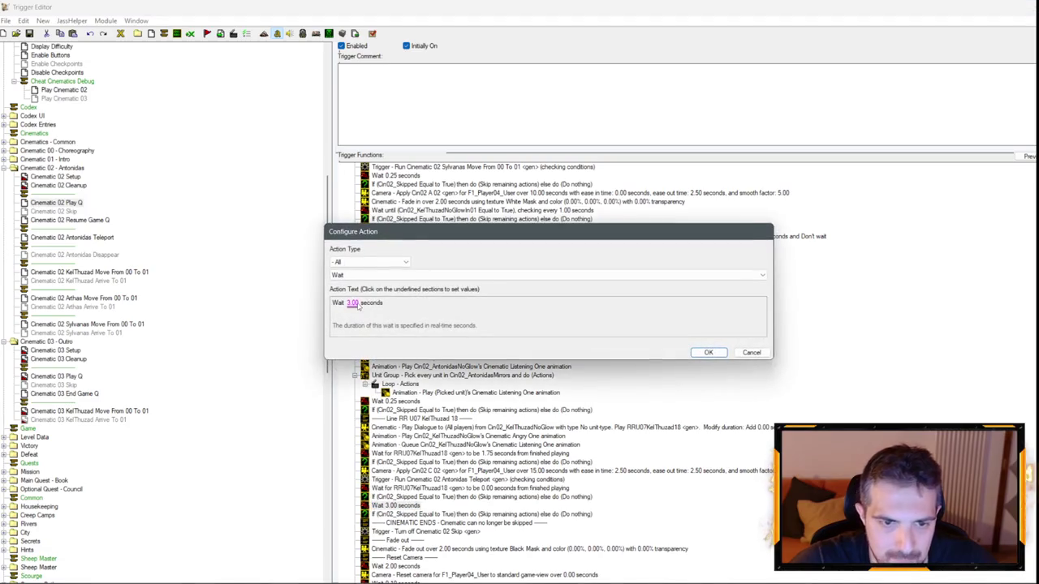
click(358, 307)
text(2)
key(Return)
key(Return)
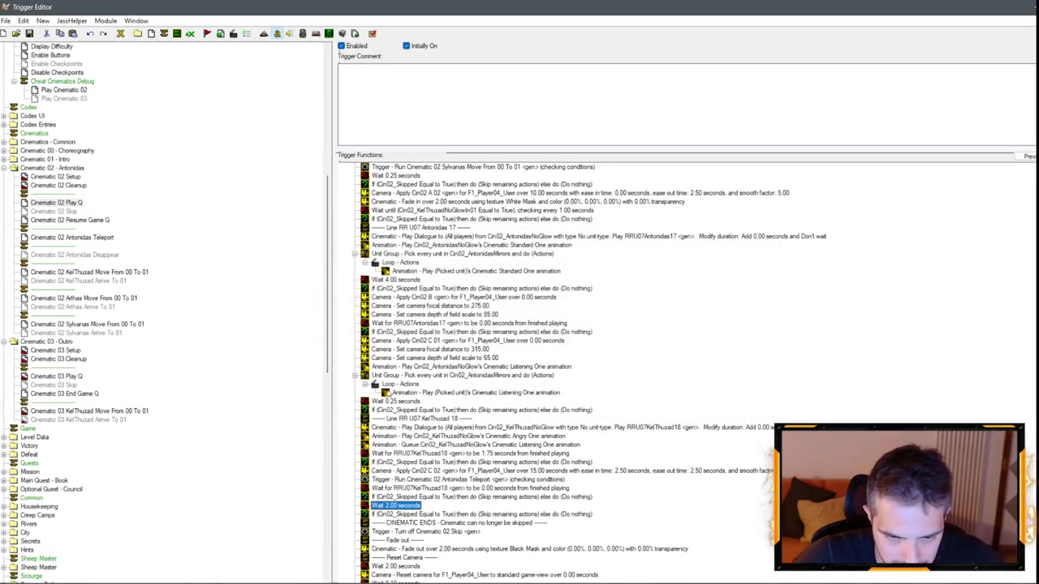
scroll(493, 463, up, 7)
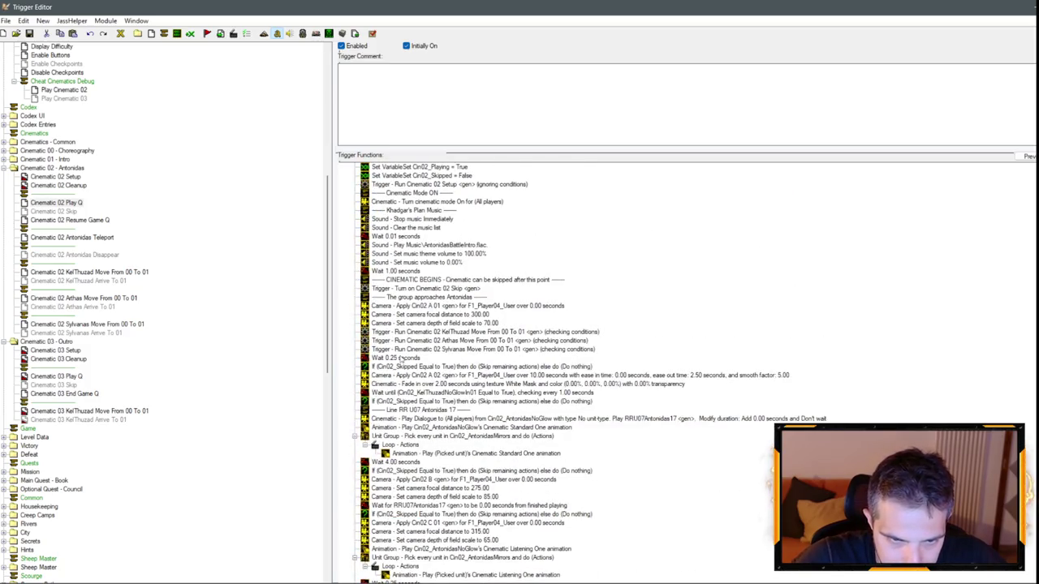
double_click(396, 358)
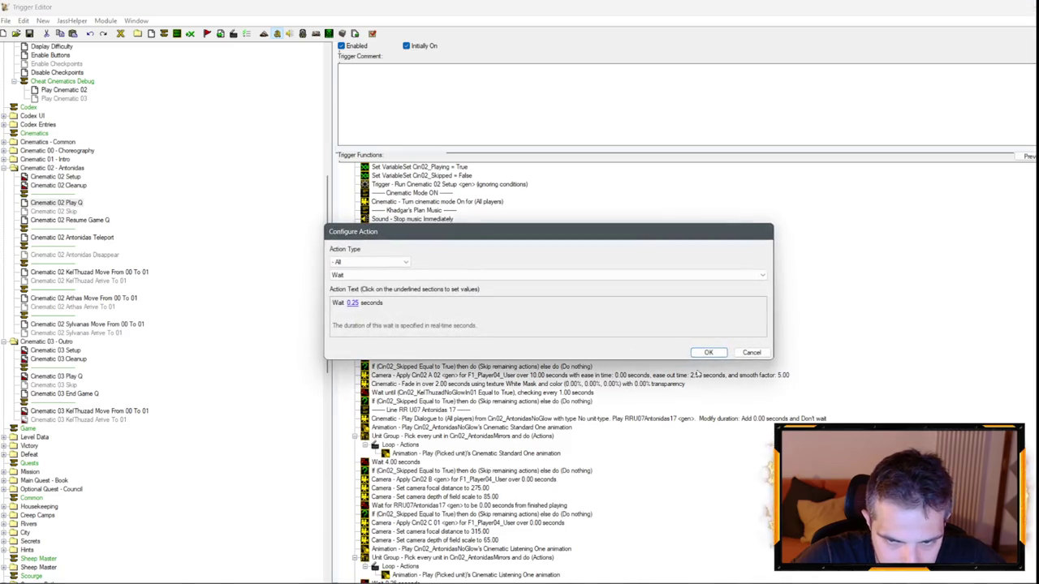
click(740, 359)
double_click(414, 272)
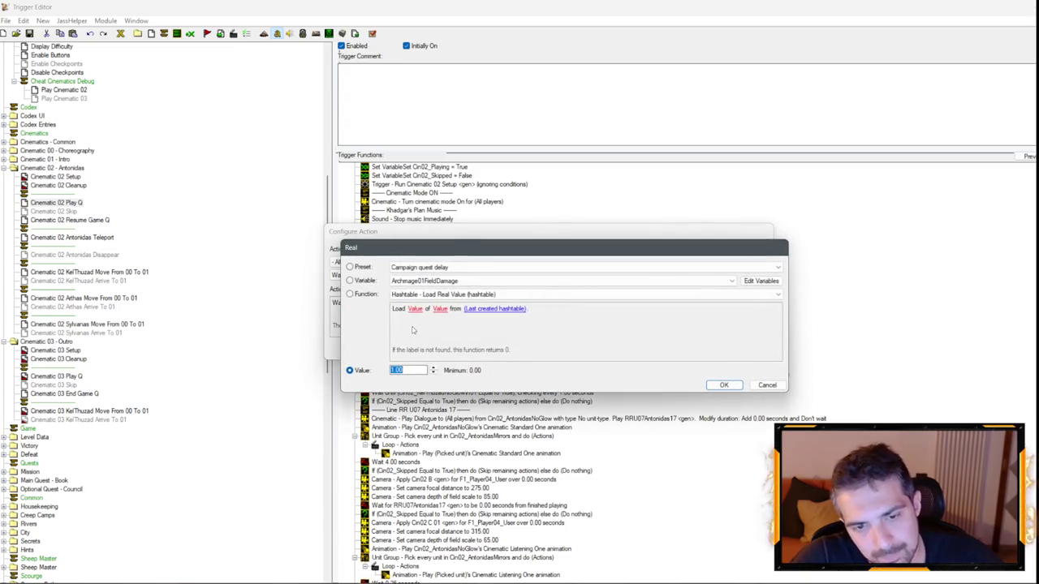
key(Escape)
key(Escape)
scroll(568, 365, down, 10)
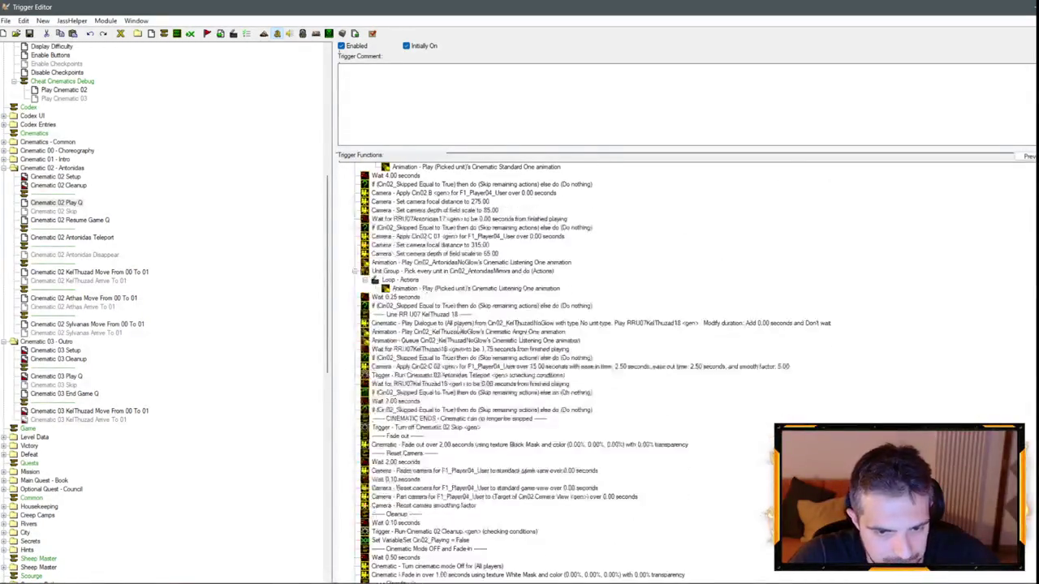
scroll(454, 332, up, 5)
scroll(448, 331, down, 6)
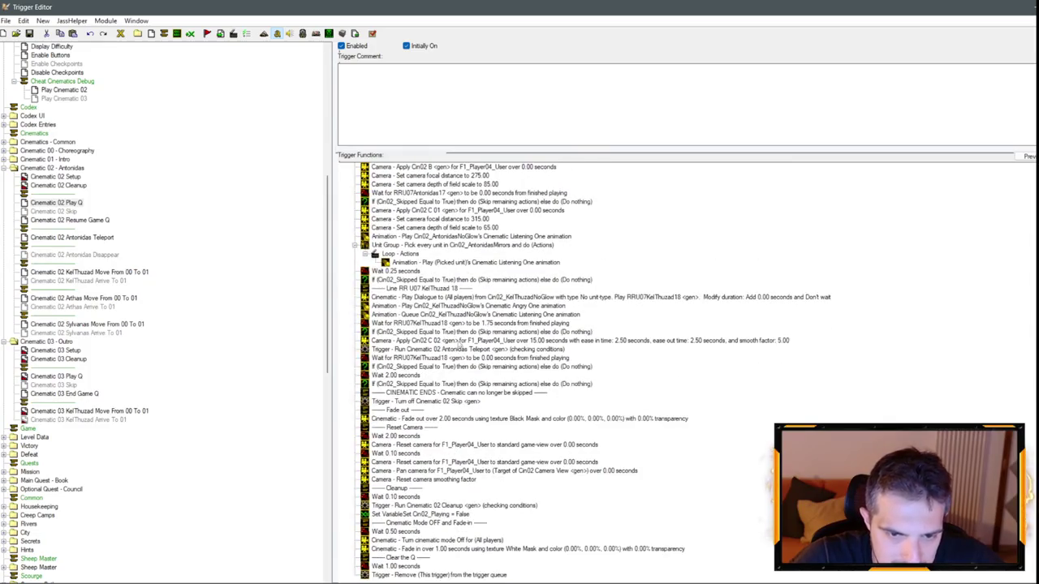
- Move Kel'Thuzad's Angry One animation after his line and change it to Cinematic Listening One
click(444, 307)
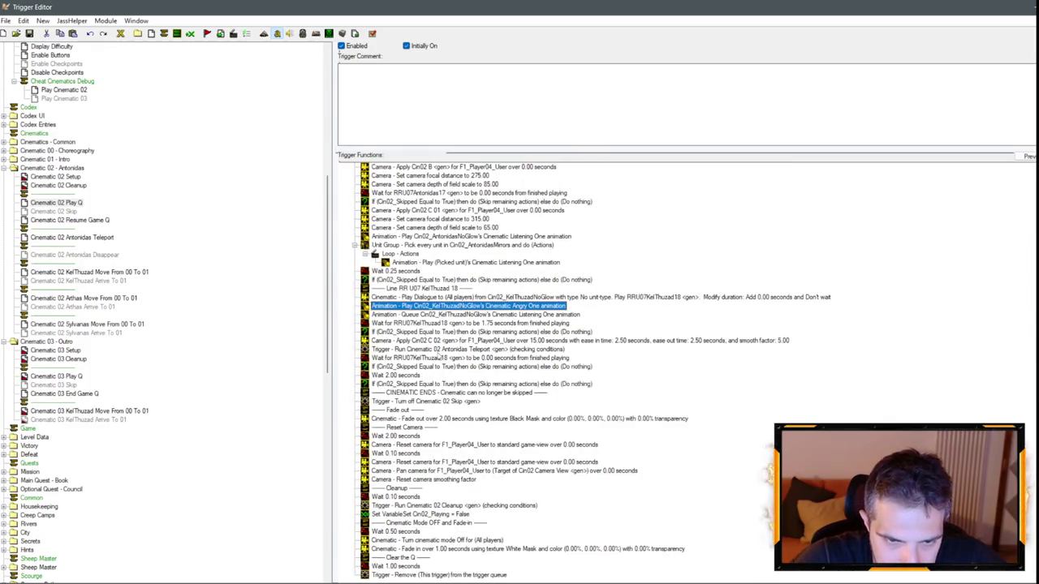
drag(438, 357, 434, 373)
double_click(434, 374)
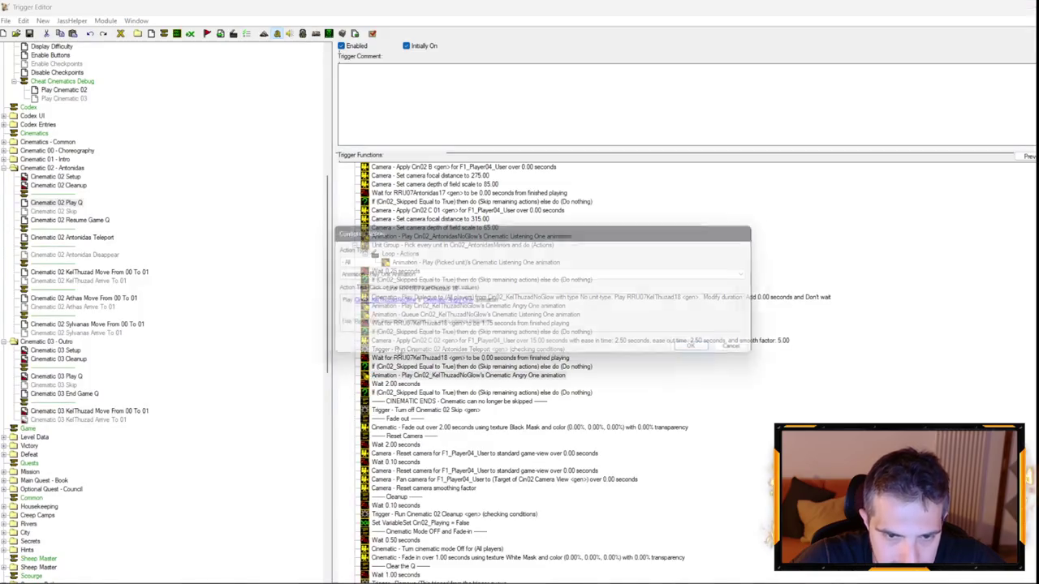
click(454, 303)
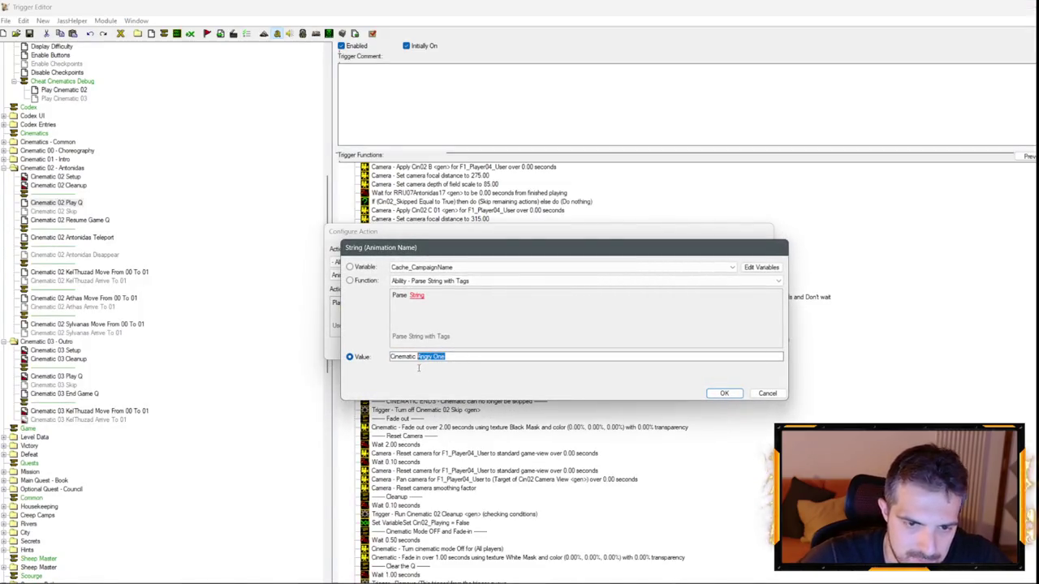
text(Listeni)
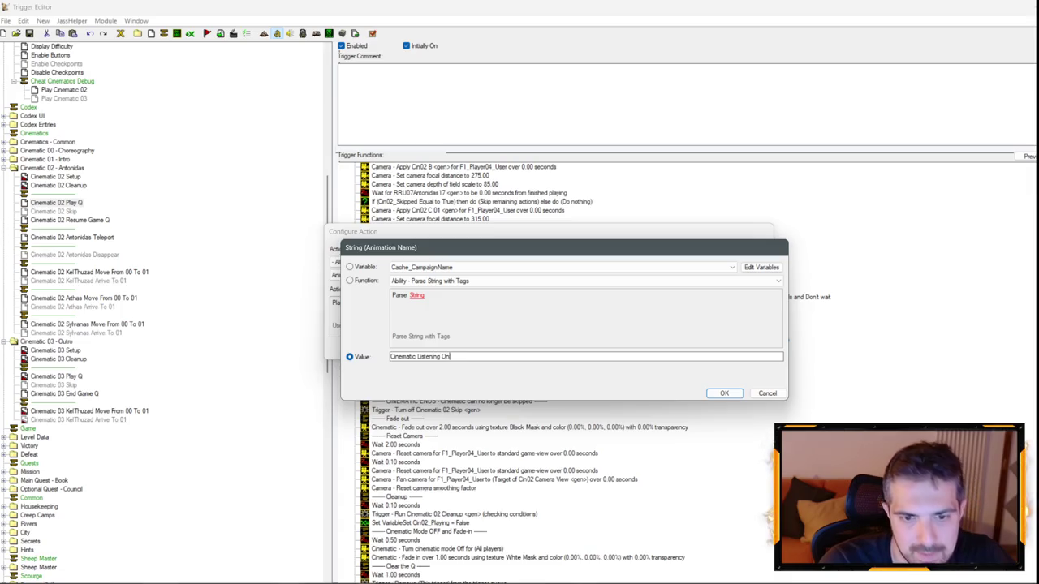
text(e)
key(Return)
key(Return)
scroll(584, 303, up, 10)
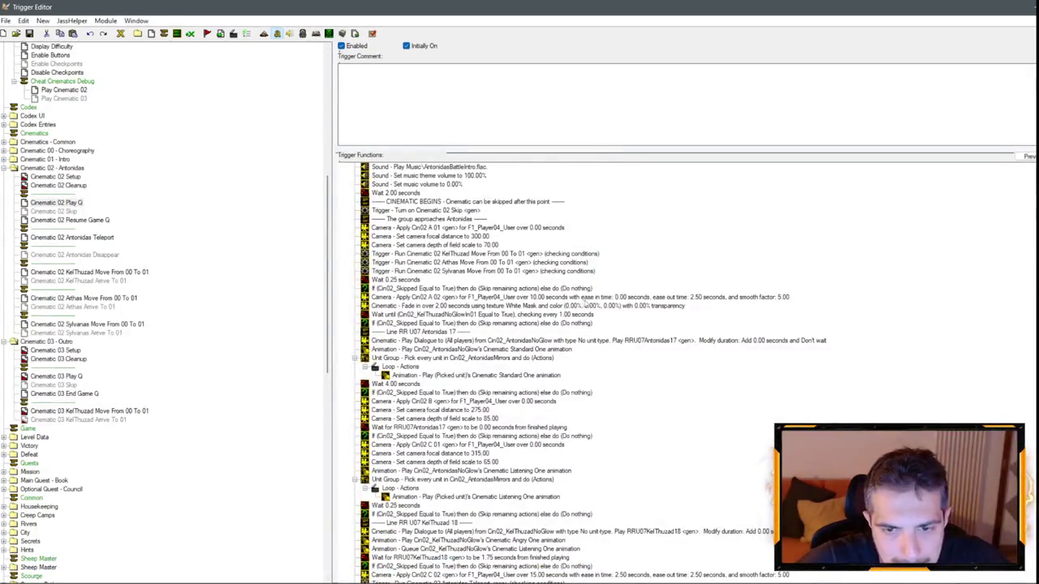
double_click(587, 298)
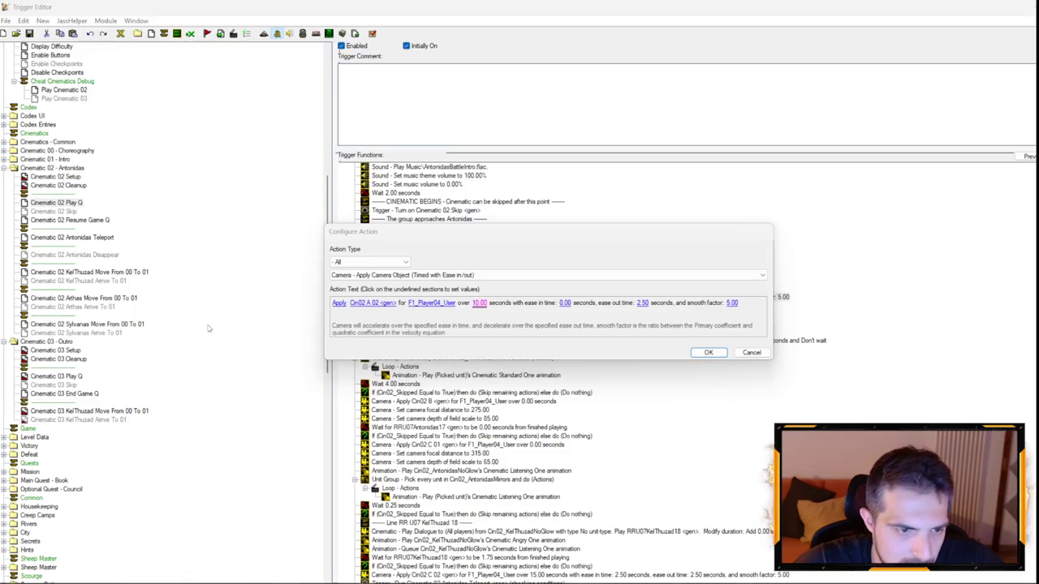
click(57, 177)
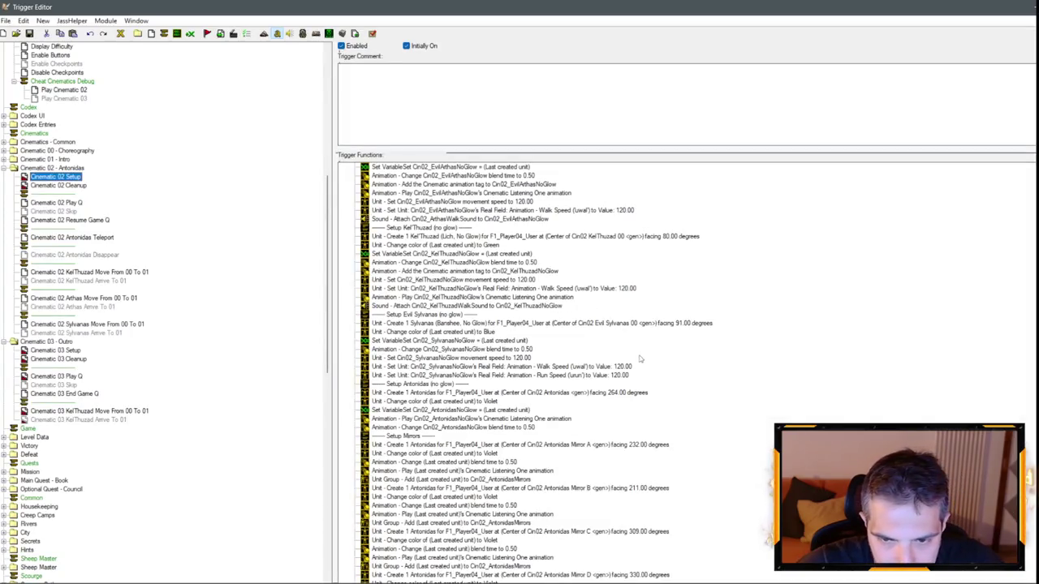
- Set Sylvanas's walk, run and movement speeds from 120 to 80
click(625, 367)
double_click(624, 370)
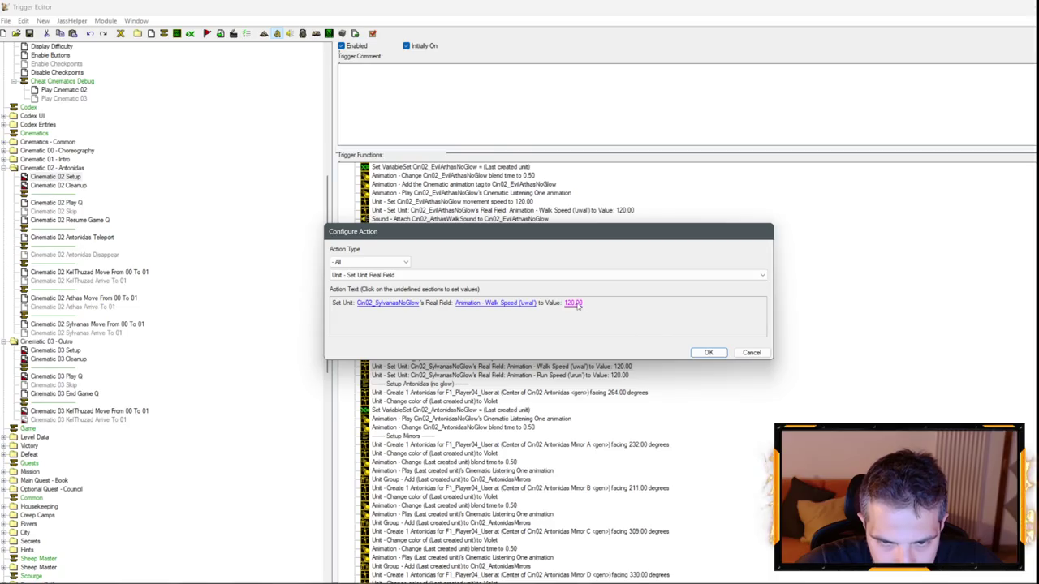
click(574, 303)
text(80)
key(Return)
key(Return)
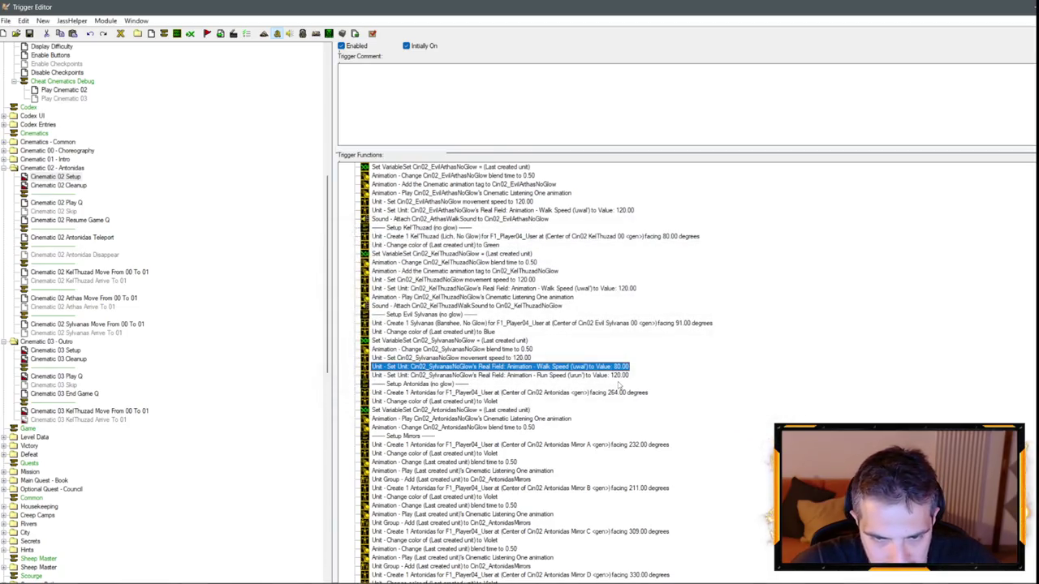
double_click(617, 377)
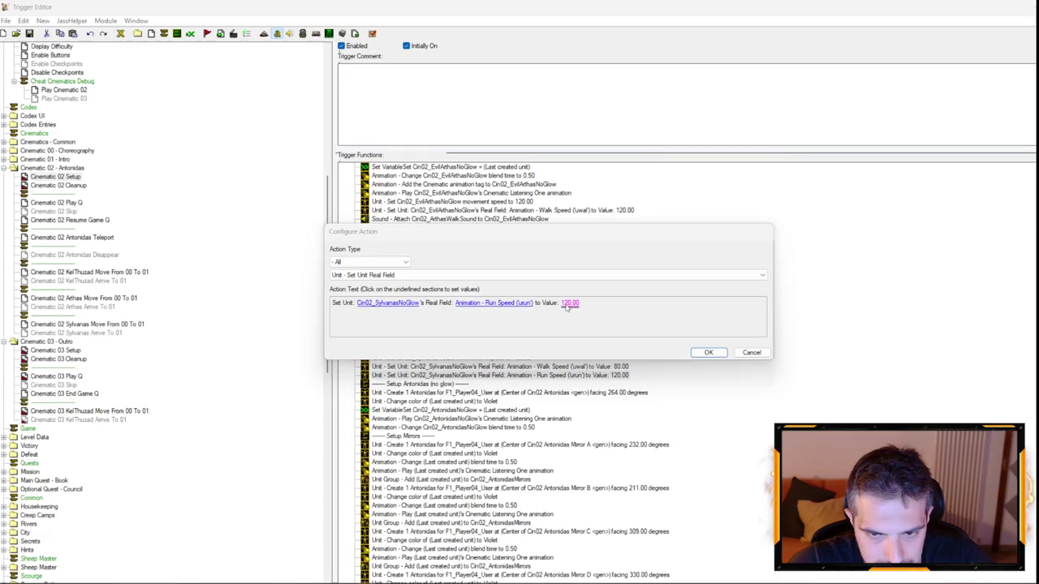
key(Return)
key(Return)
double_click(439, 236)
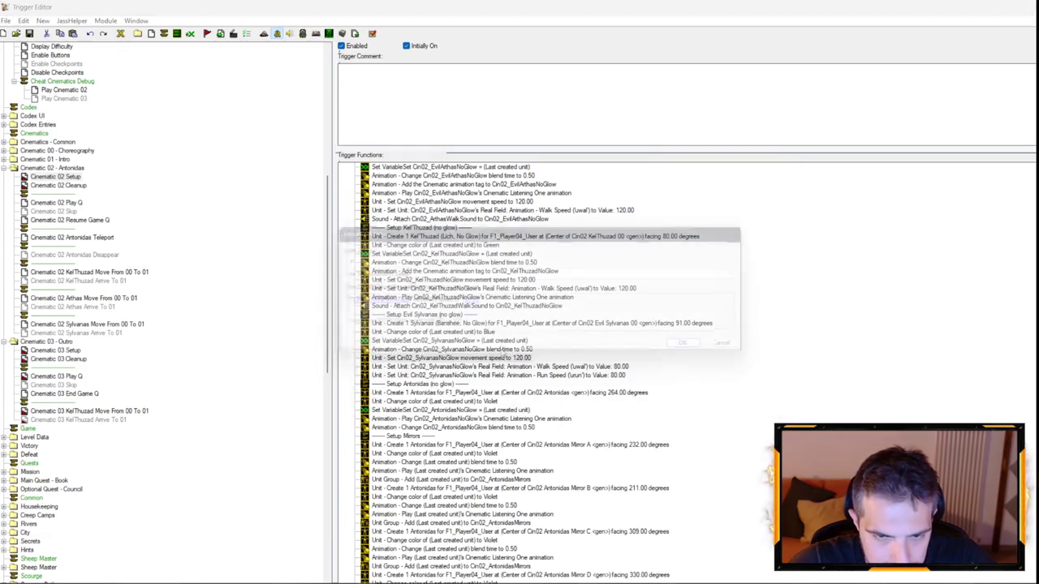
click(470, 303)
text(80)
key(Return)
key(Return)
- Set Kel'Thuzad's and Evil Arthas's walk speeds to 80 and inspect their movement speed actions
double_click(633, 290)
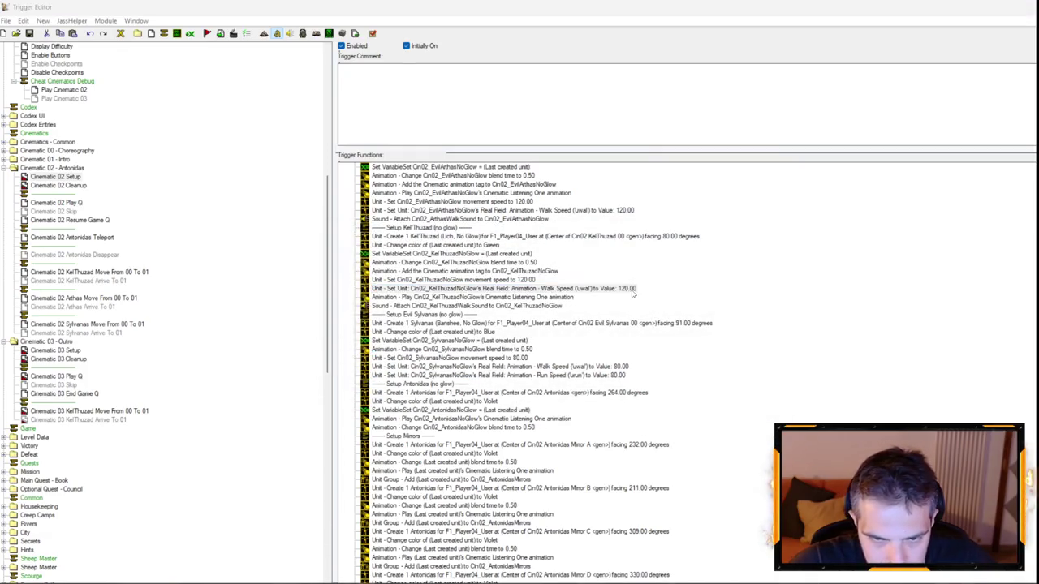
click(577, 303)
text(80)
key(Return)
key(Return)
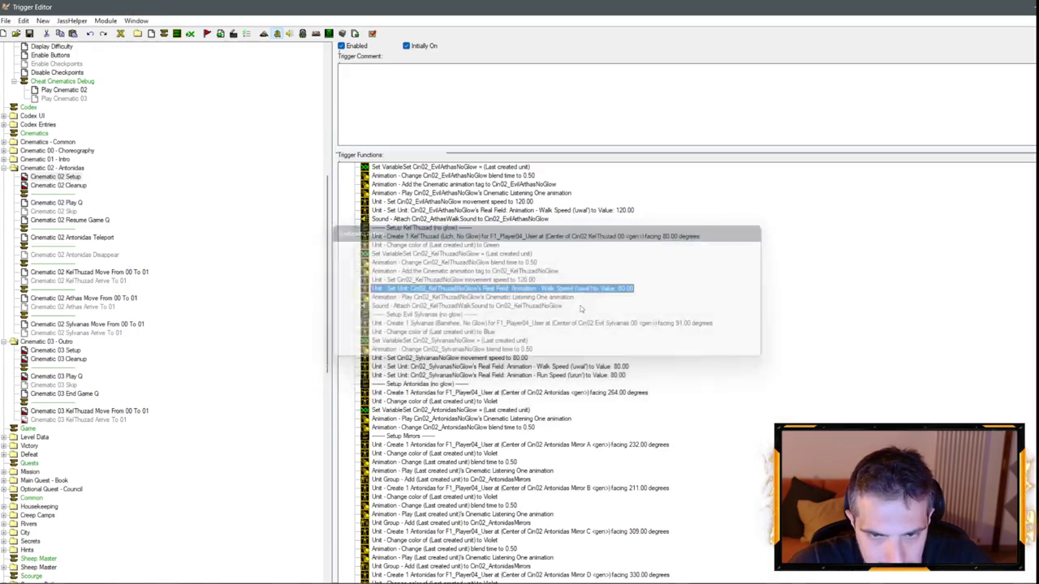
click(623, 212)
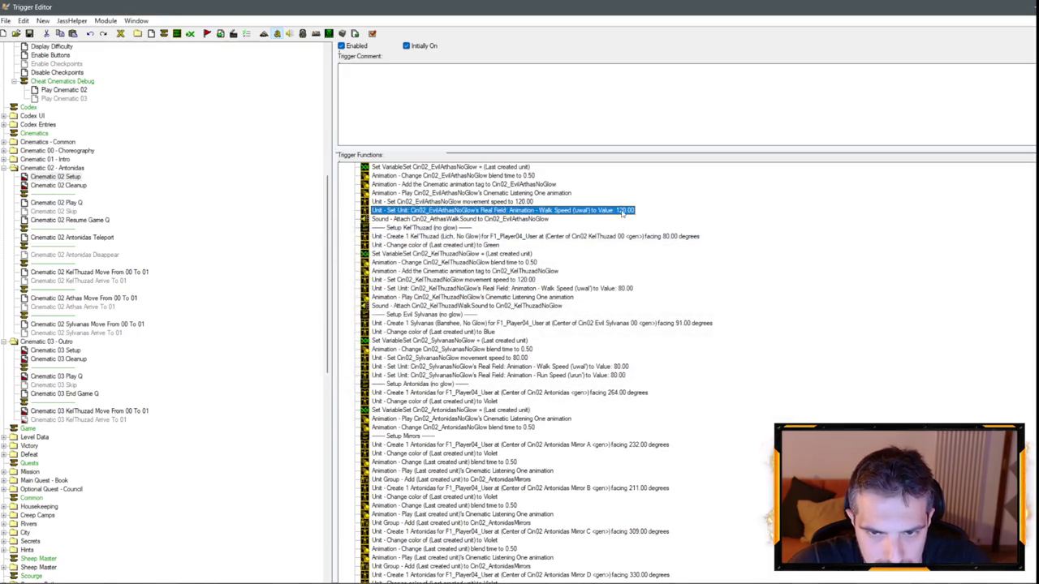
double_click(624, 213)
click(574, 303)
text(80)
key(Return)
key(Return)
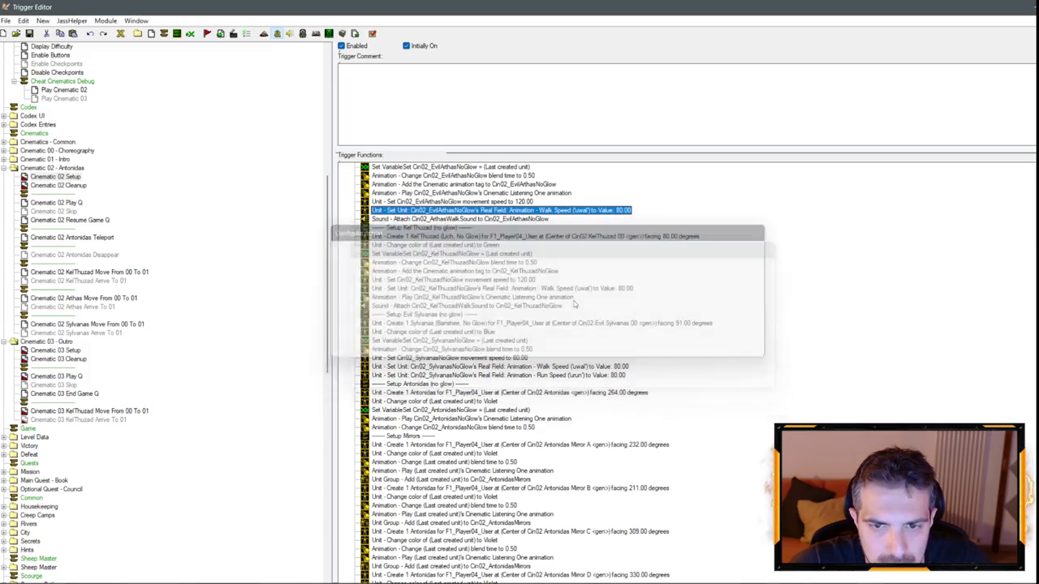
double_click(542, 304)
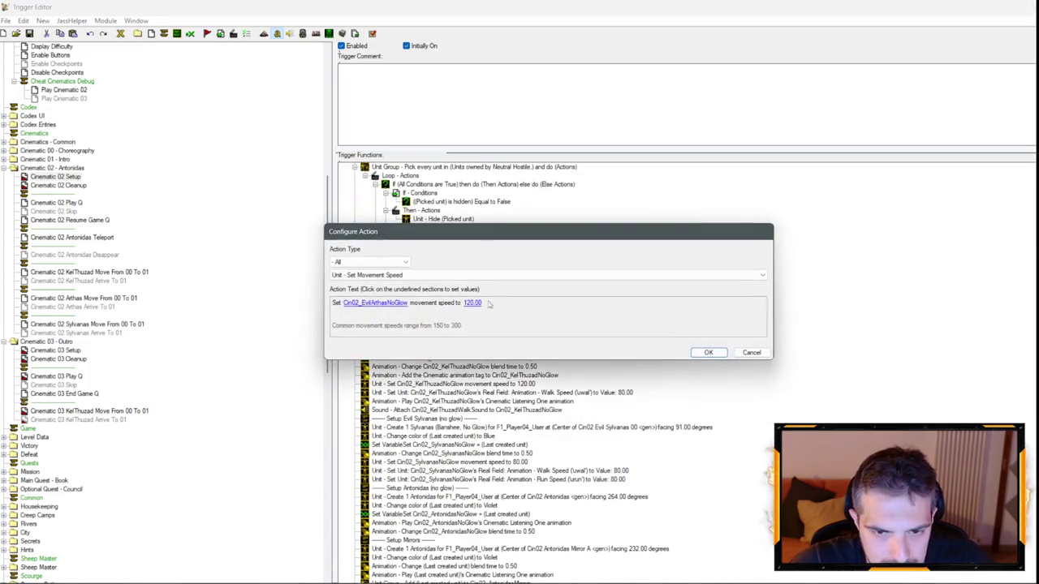
key(Escape)
double_click(495, 384)
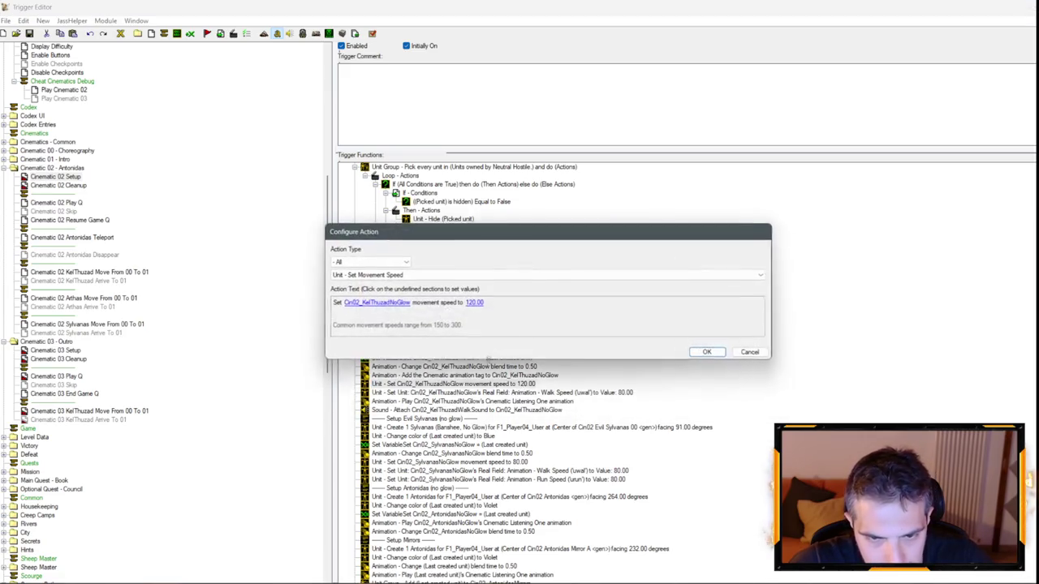
click(475, 303)
click(57, 202)
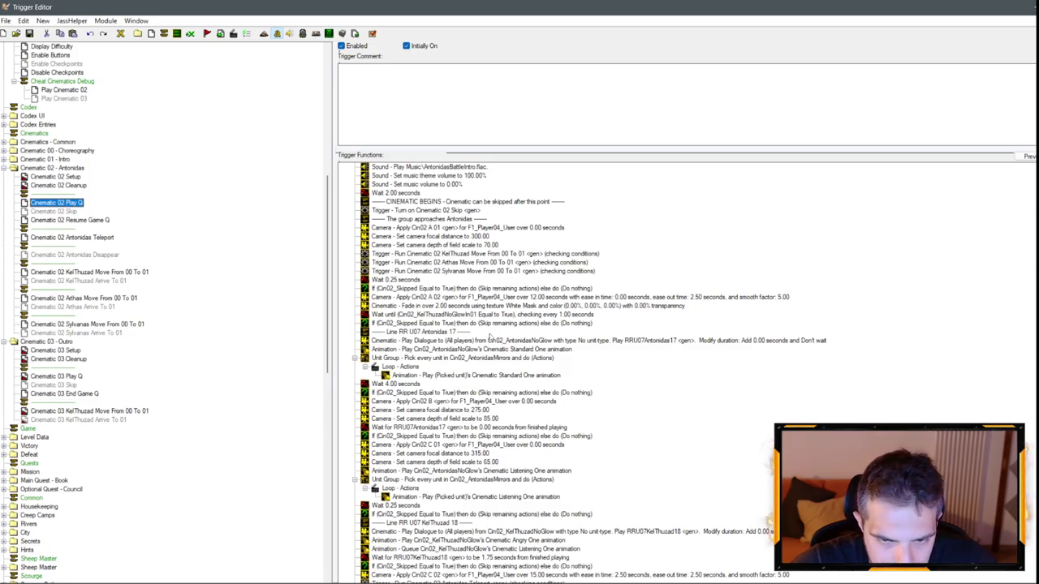
- Make the wait for Cin02_KelThuzadNoGlowIn01 in Cinematic 02 Play Q check every 0.10 seconds, then return to the map
click(483, 314)
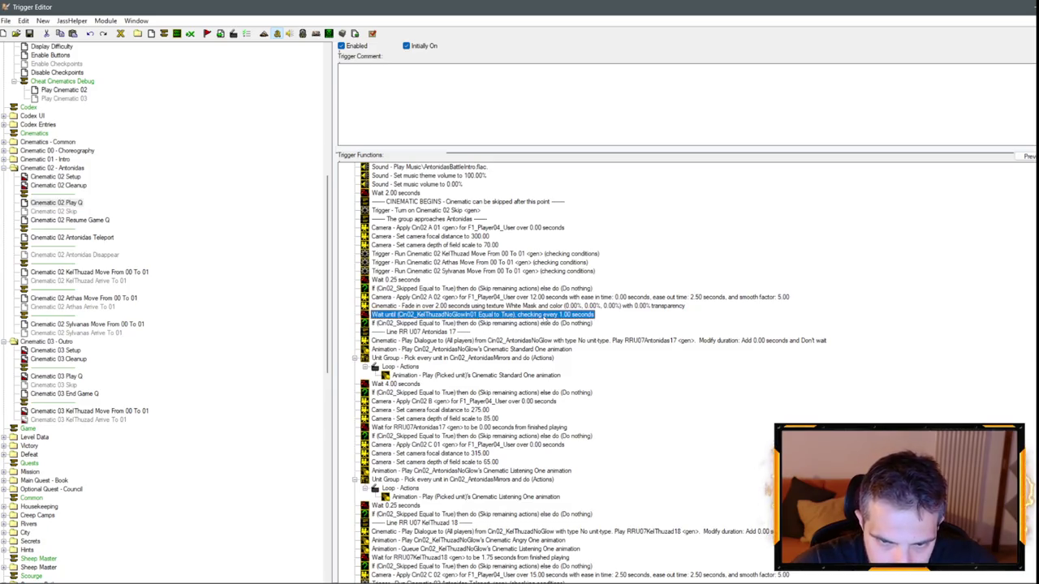
double_click(483, 314)
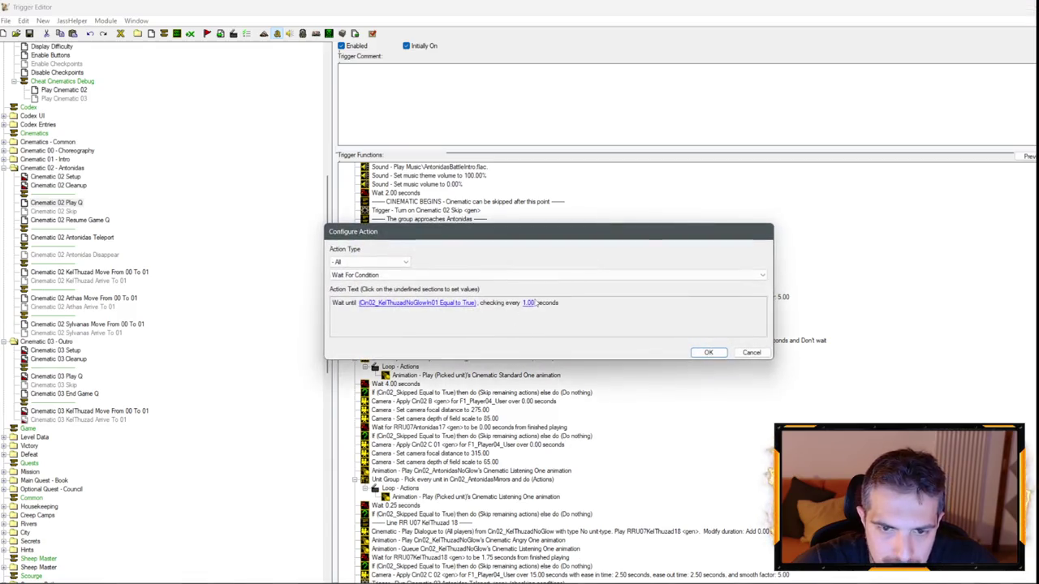
click(529, 304)
key(Return)
key(Return)
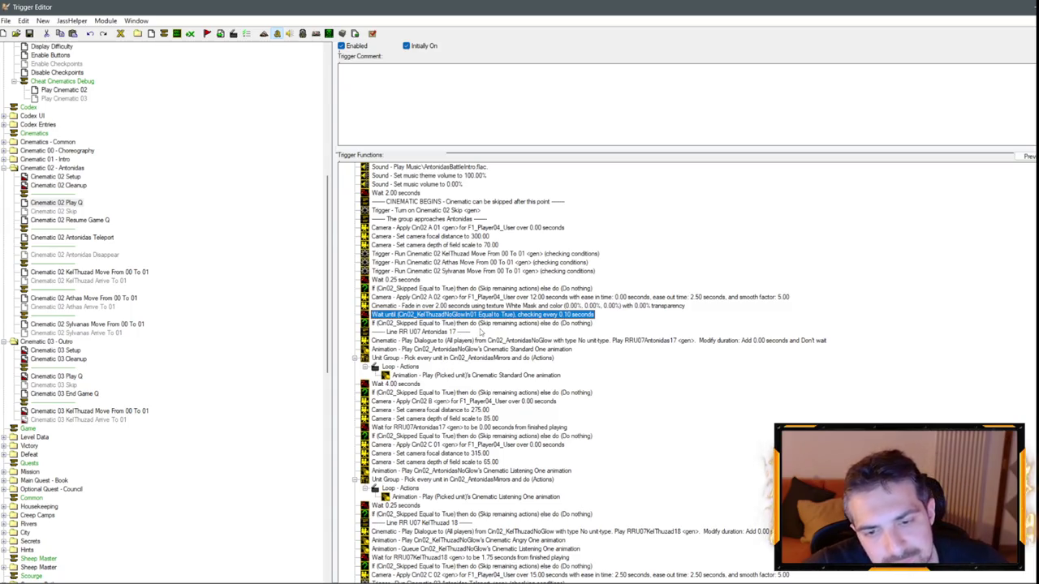
key(alt+Tab)
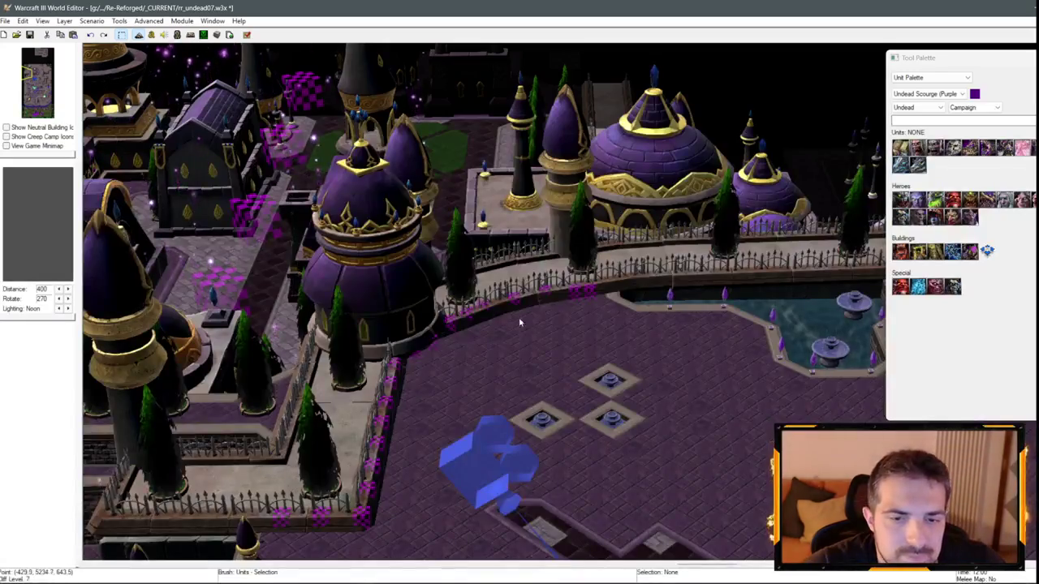
- Save the Dalaran map and launch it in Warcraft III with Test Map
scroll(379, 373, up, 5)
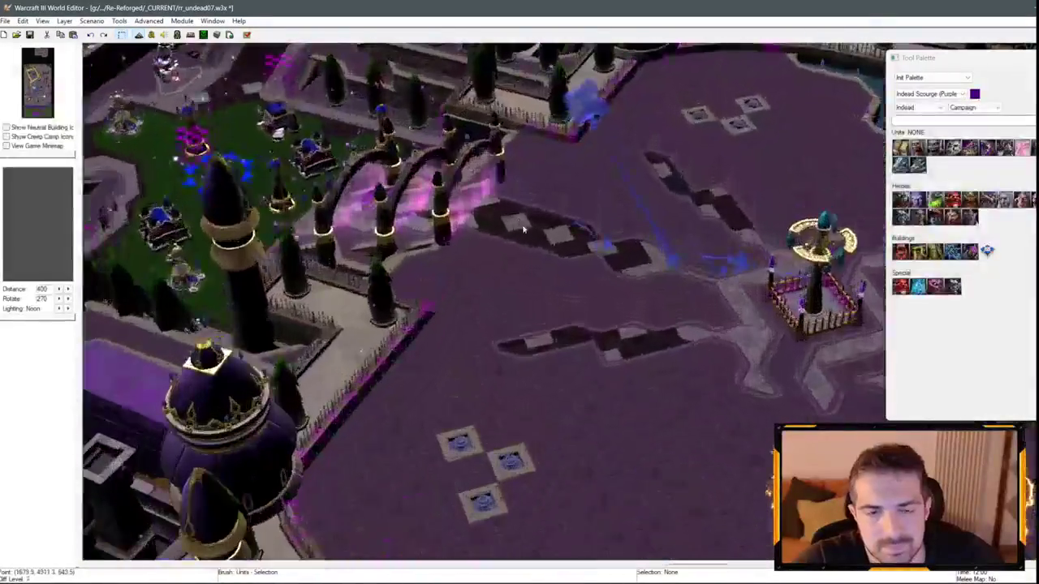
scroll(379, 372, up, 3)
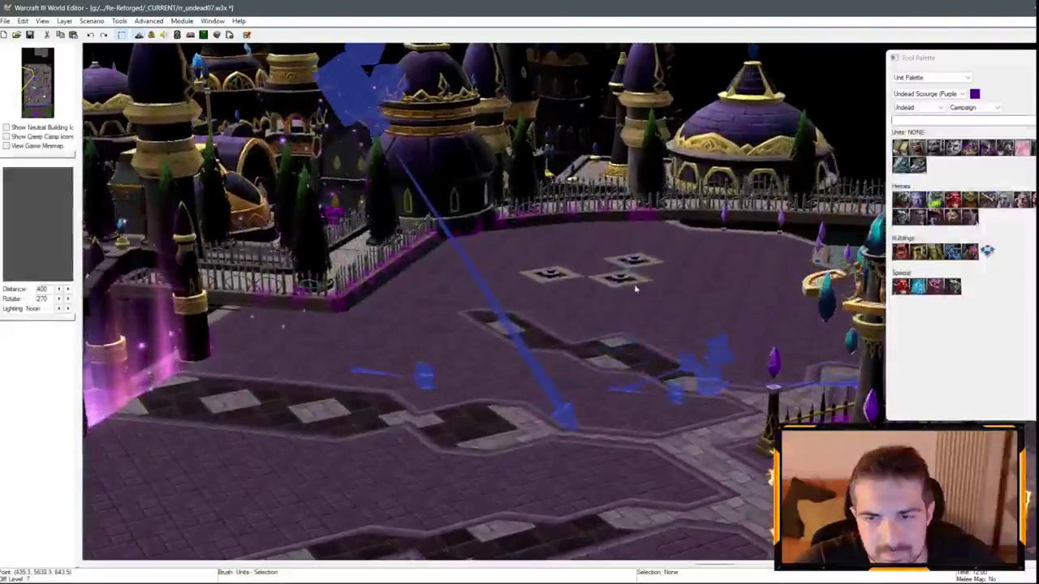
click(30, 34)
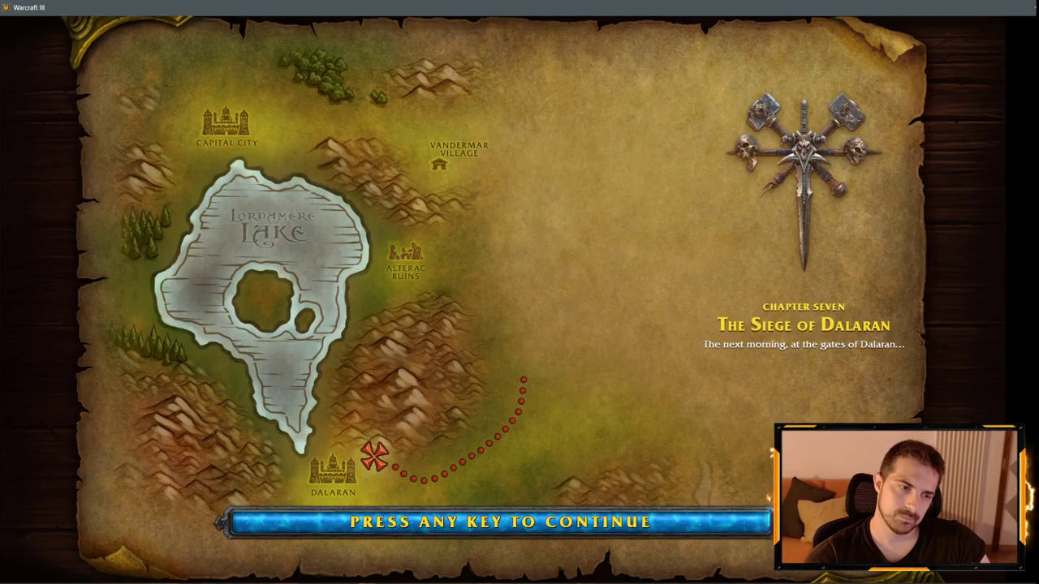
- Start the mission and send the cin02 chat command to play Dalaran Cinematic 02
key(space)
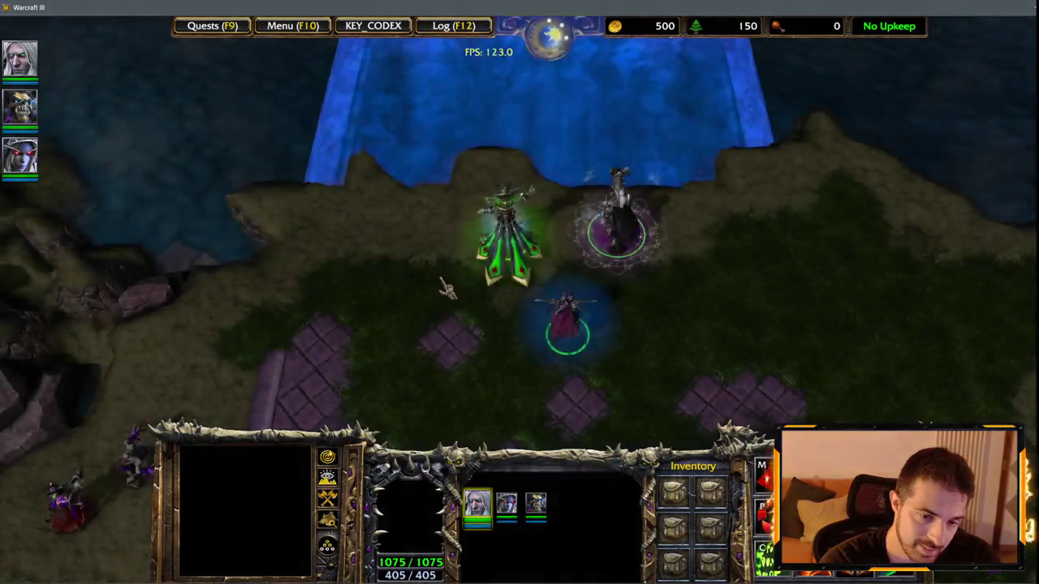
key(Return)
text(cin02)
key(Return)
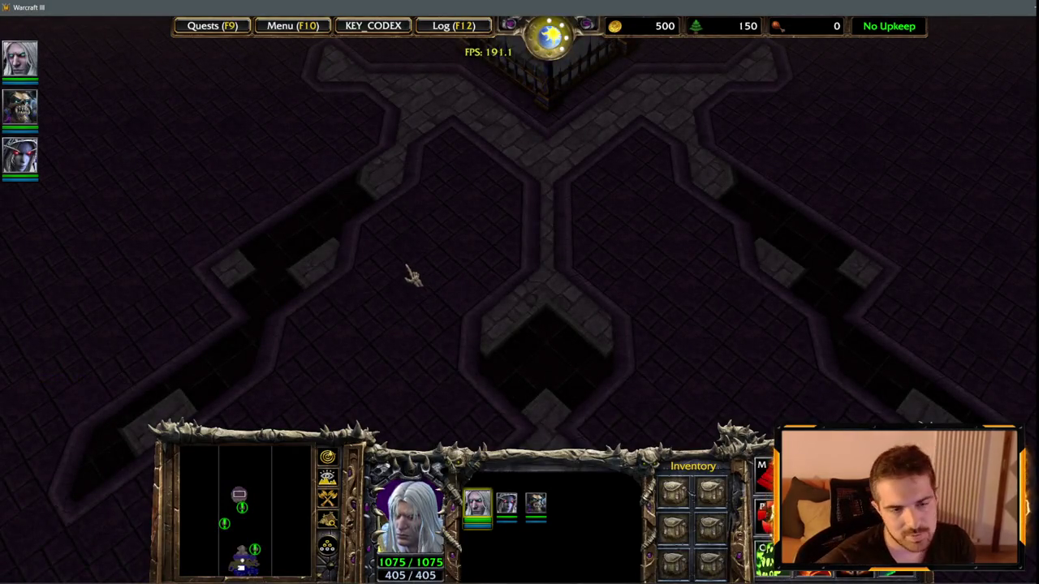
- Leave the test game via Menu > End Game > Exit Game
click(293, 26)
click(528, 314)
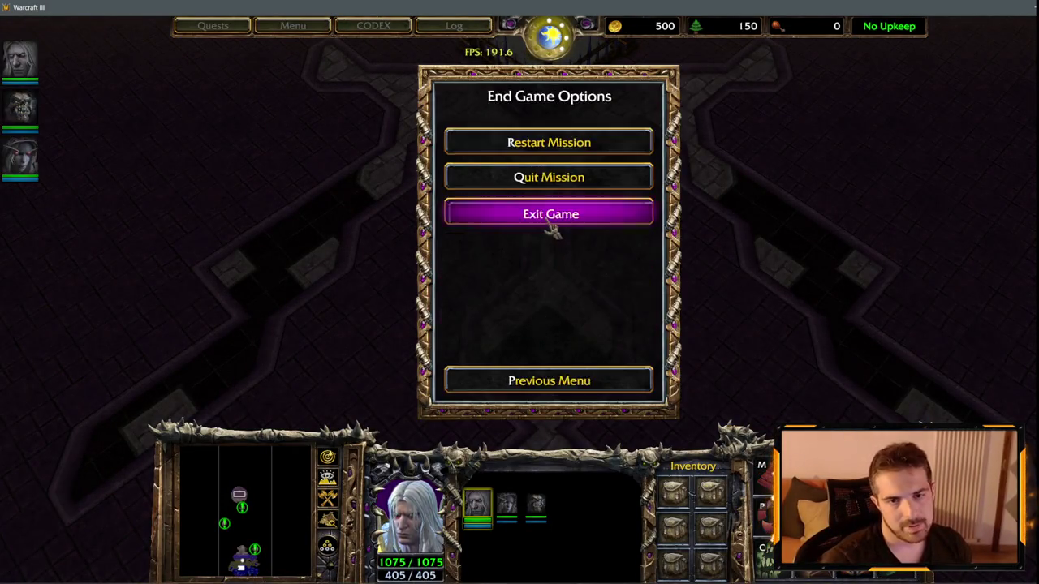
click(551, 214)
- Confirm exiting the game and zoom the editor camera out over the Dalaran plaza
click(490, 290)
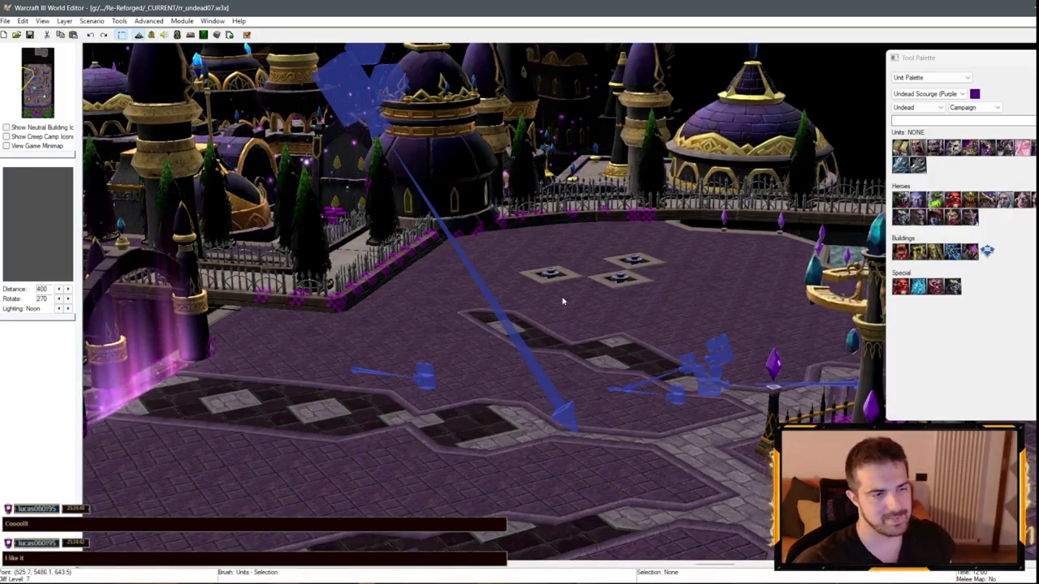
scroll(610, 325, down, 3)
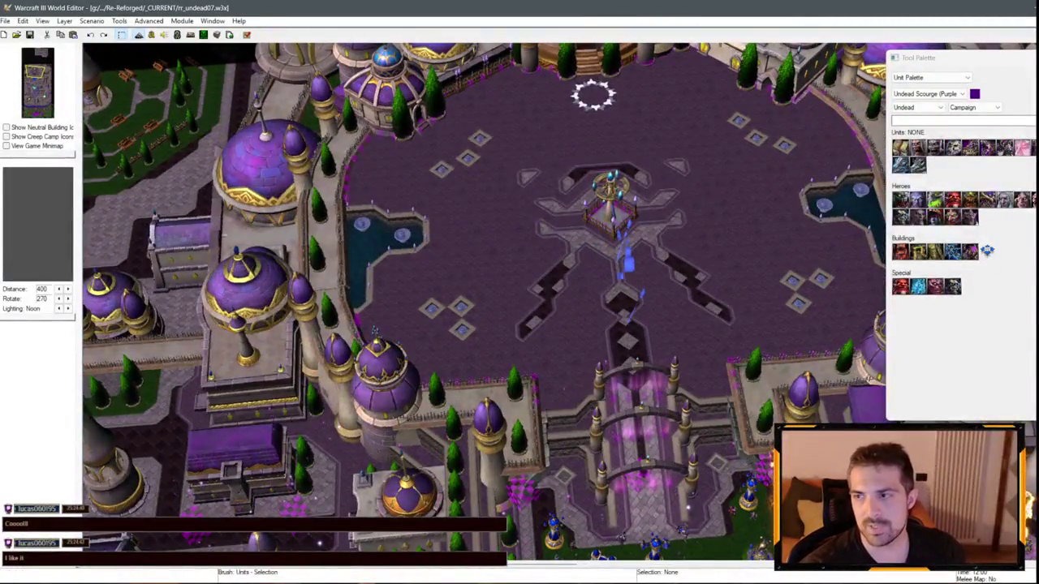
- Bring up the HacknPlan browser window and maximize it
key(alt+Tab)
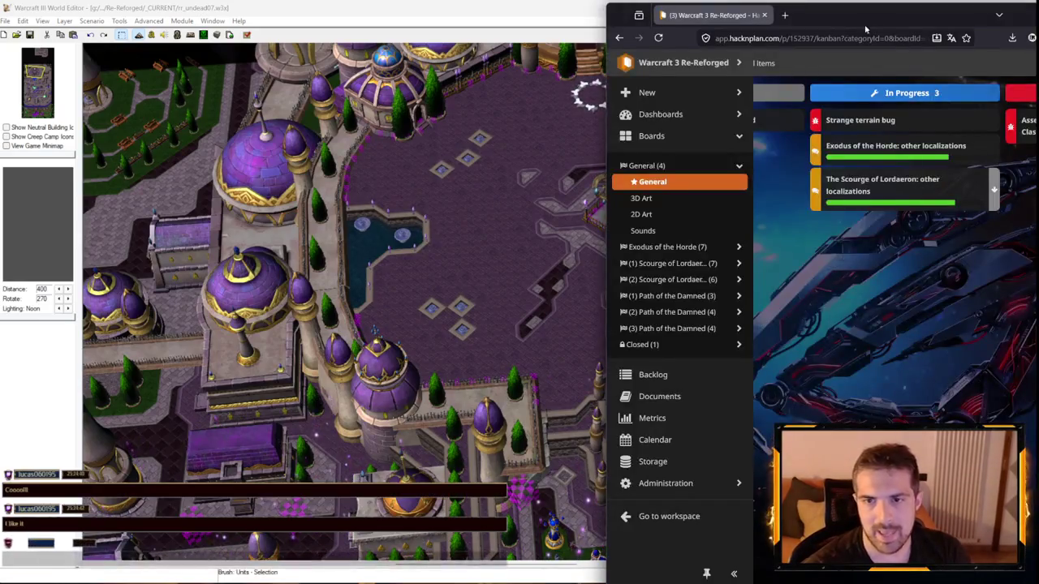
drag(865, 30, 463, 179)
double_click(463, 179)
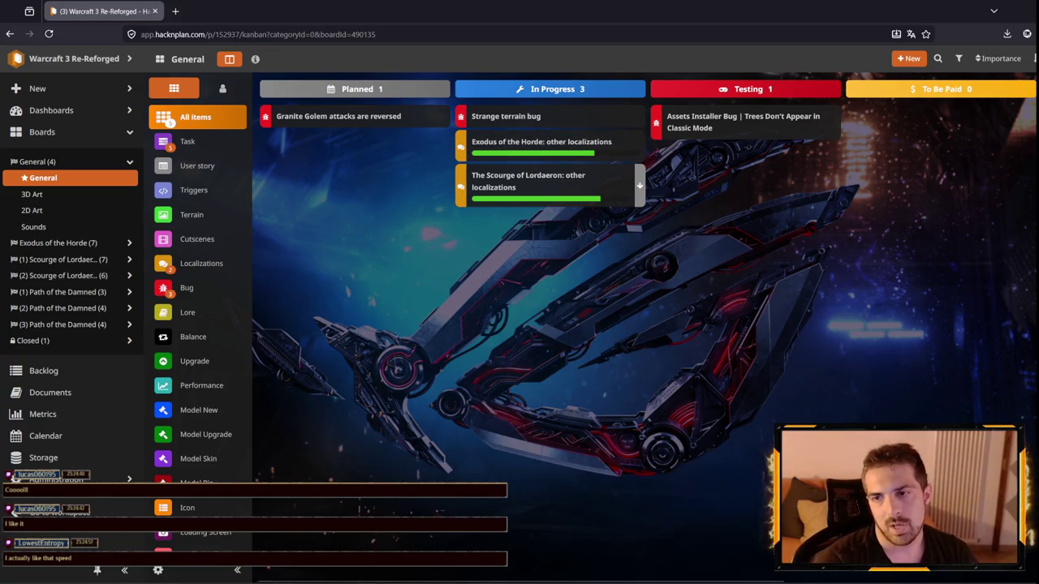
- Open the Dalaran buildings task and another notified task in new tabs from Notifications
click(1035, 58)
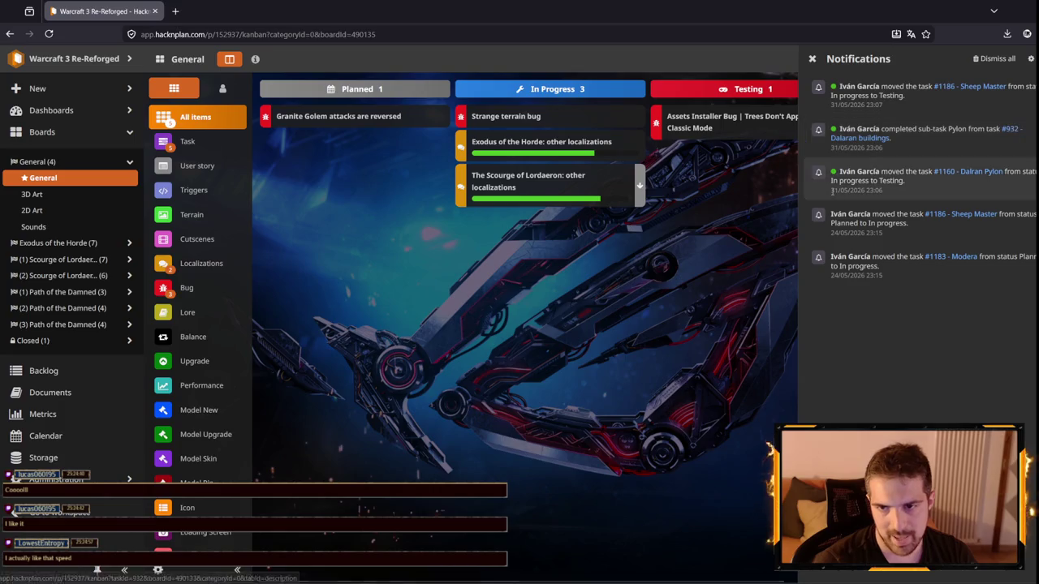
right_click(1012, 133)
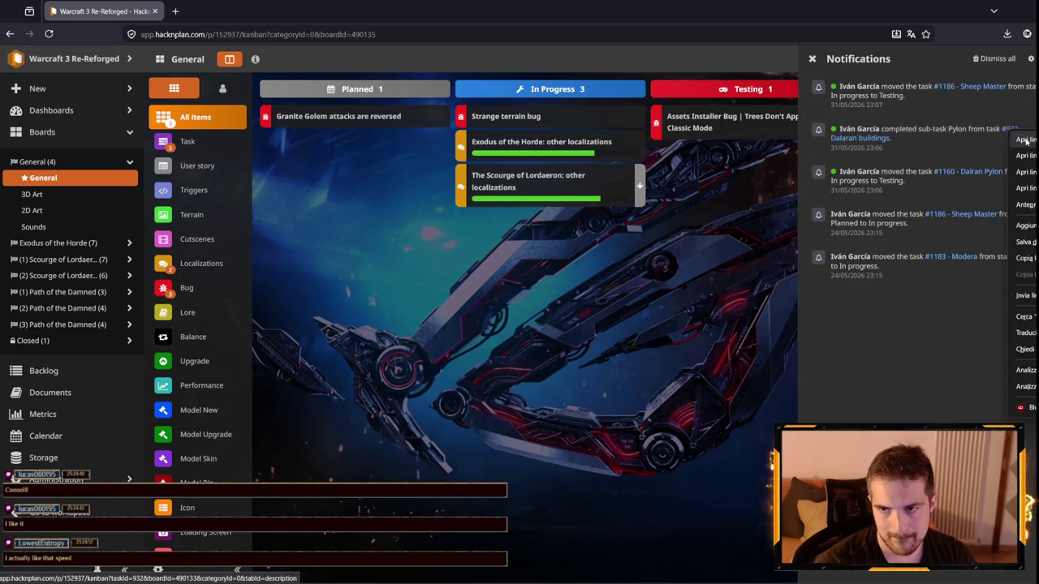
click(1026, 139)
right_click(970, 87)
click(999, 97)
click(225, 21)
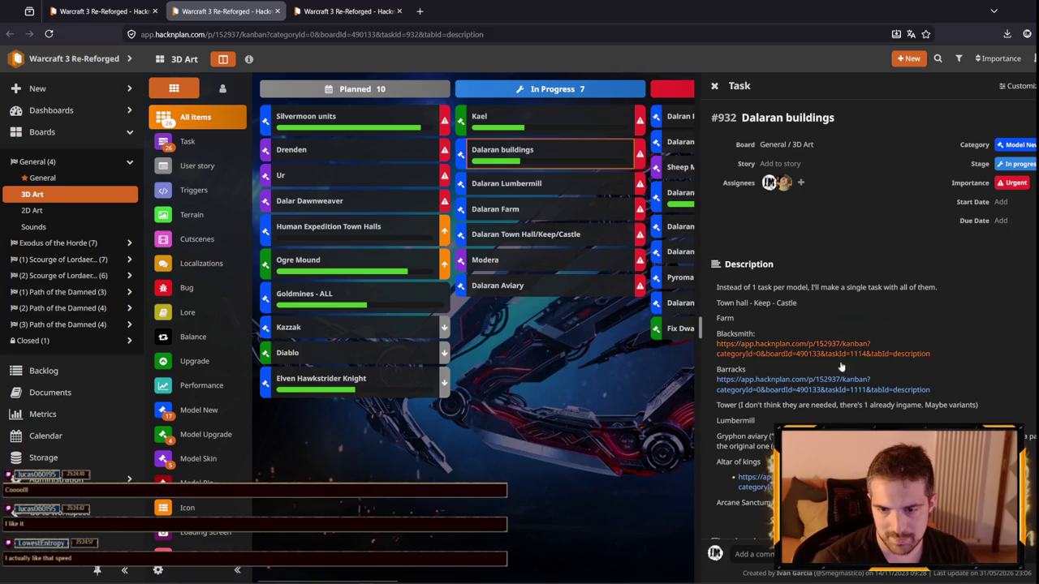
- Review the Dalaran buildings task's subtasks, then close its details
scroll(821, 357, down, 3)
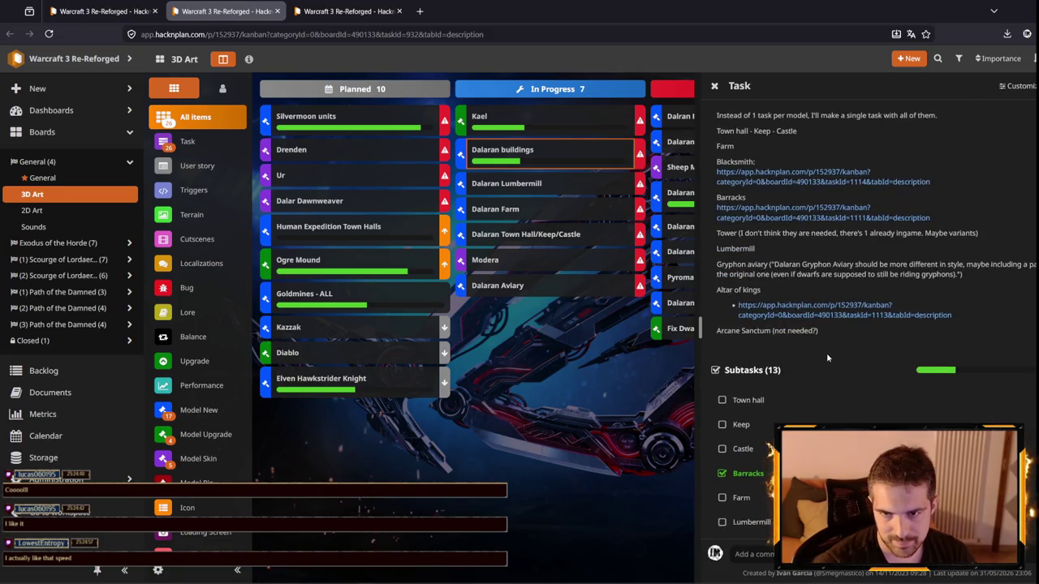
scroll(863, 281, up, 3)
scroll(863, 281, down, 3)
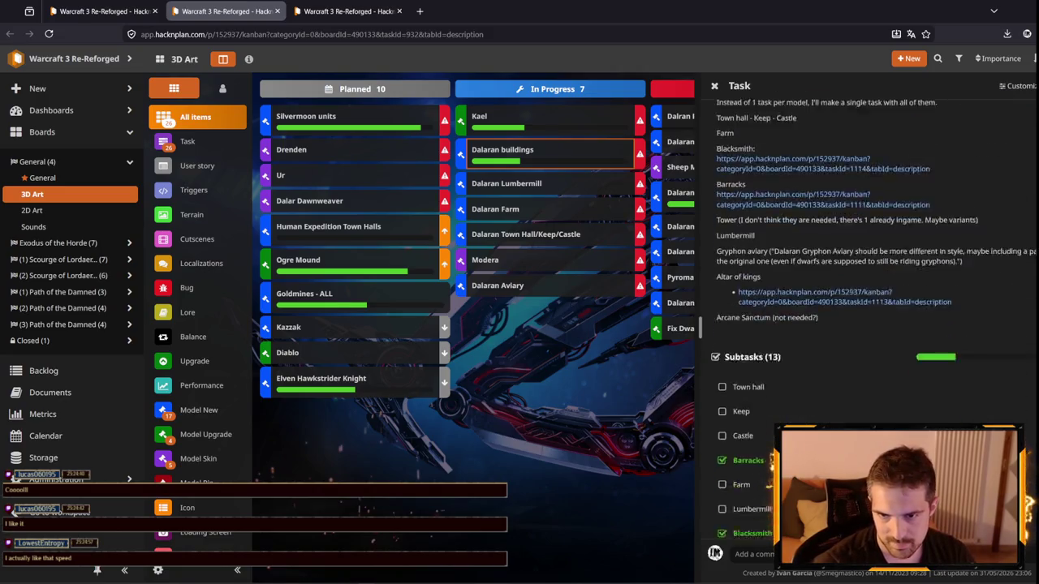
scroll(884, 274, up, 1)
scroll(884, 274, up, 1)
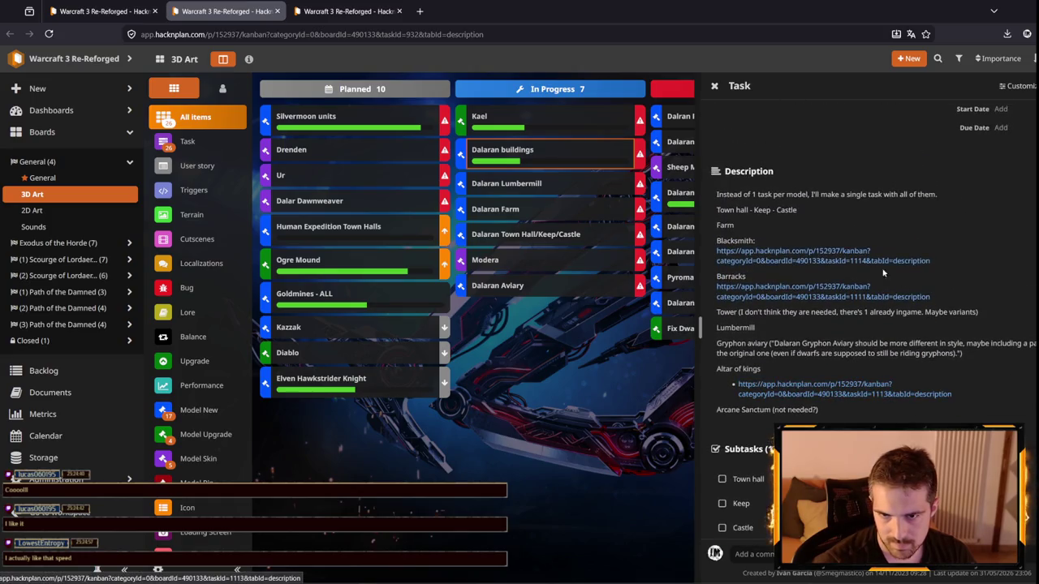
scroll(873, 275, down, 5)
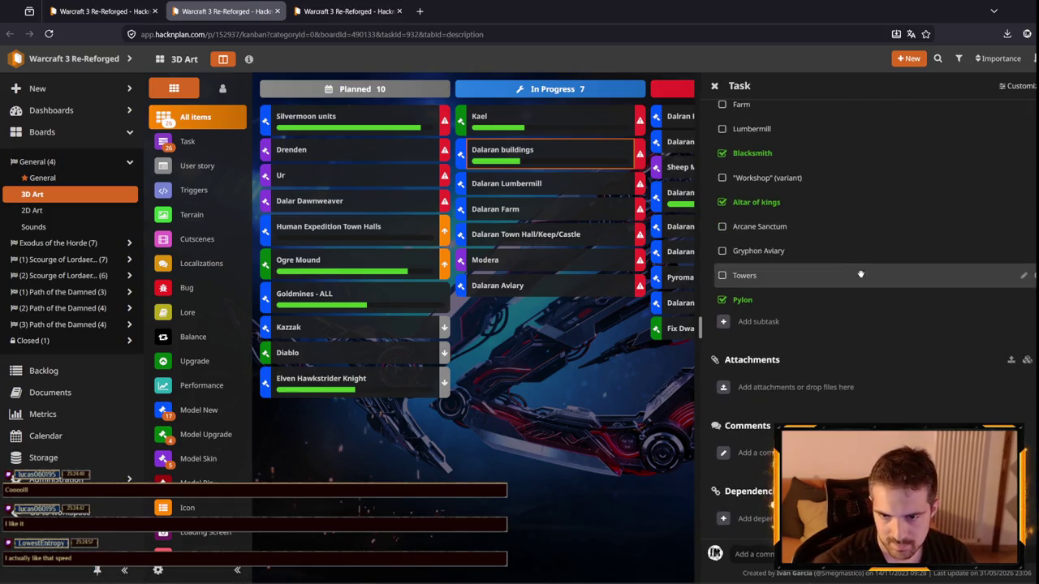
scroll(861, 274, up, 4)
scroll(811, 325, down, 3)
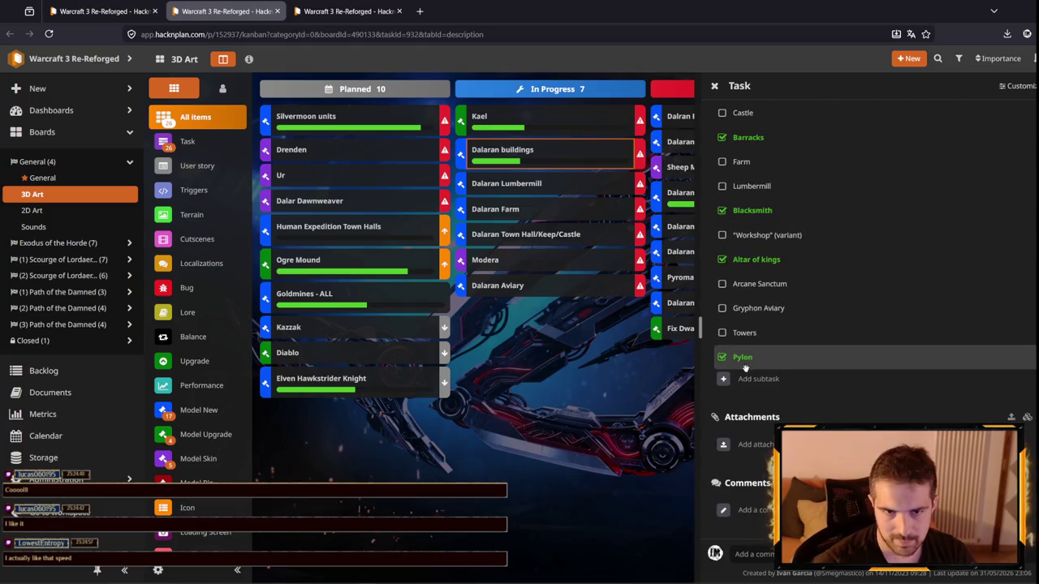
scroll(793, 235, up, 6)
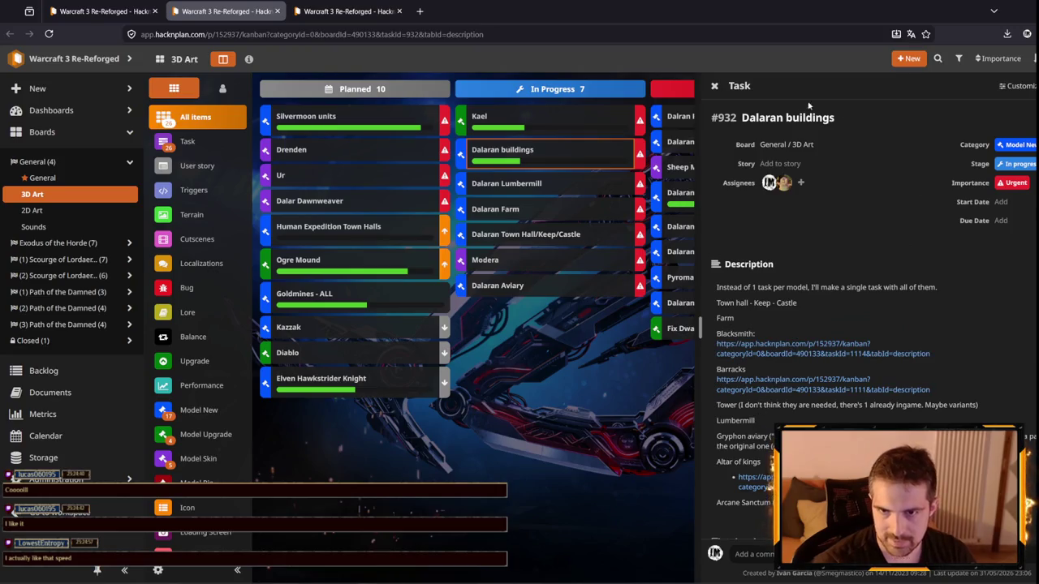
click(714, 85)
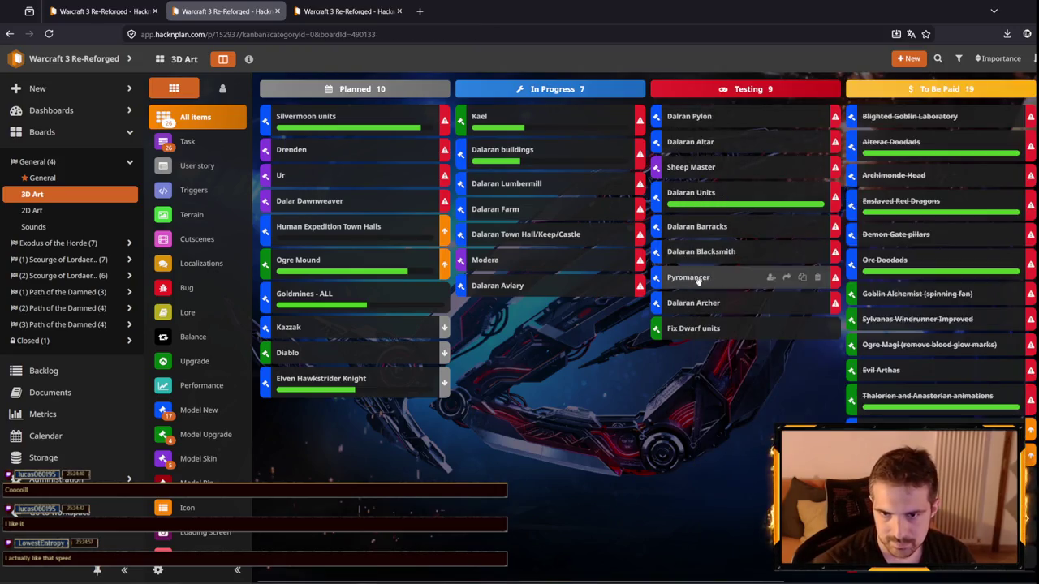
- Download Dalaran Pylon.7z from the Drive link in the Dalran Pylon task
click(700, 117)
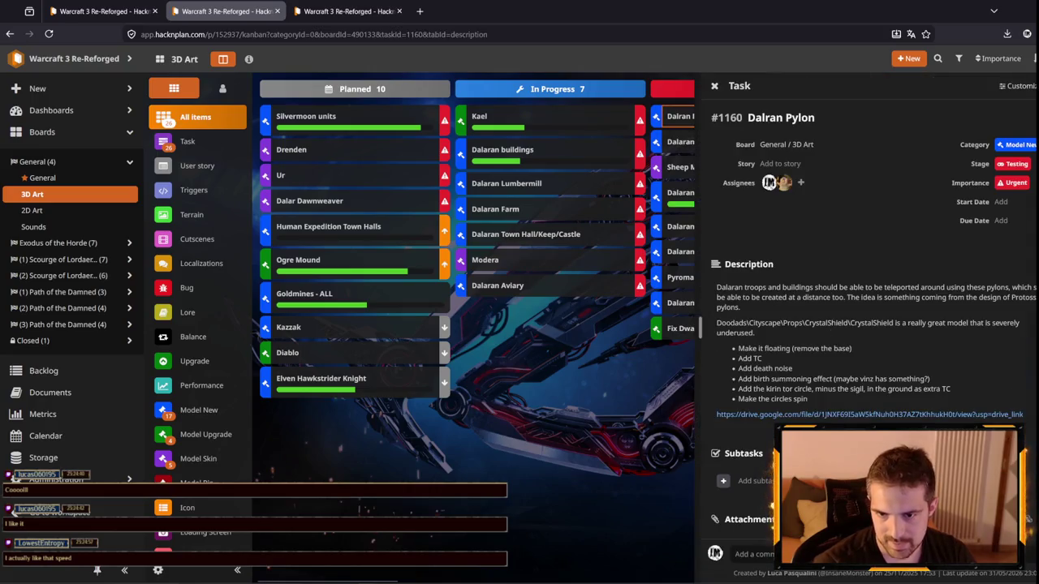
click(812, 414)
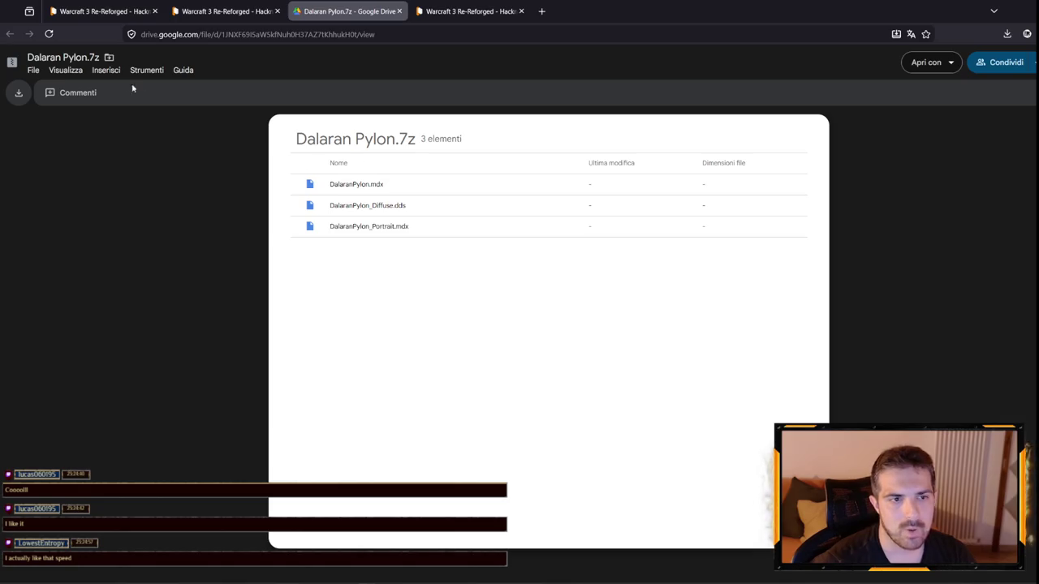
click(18, 91)
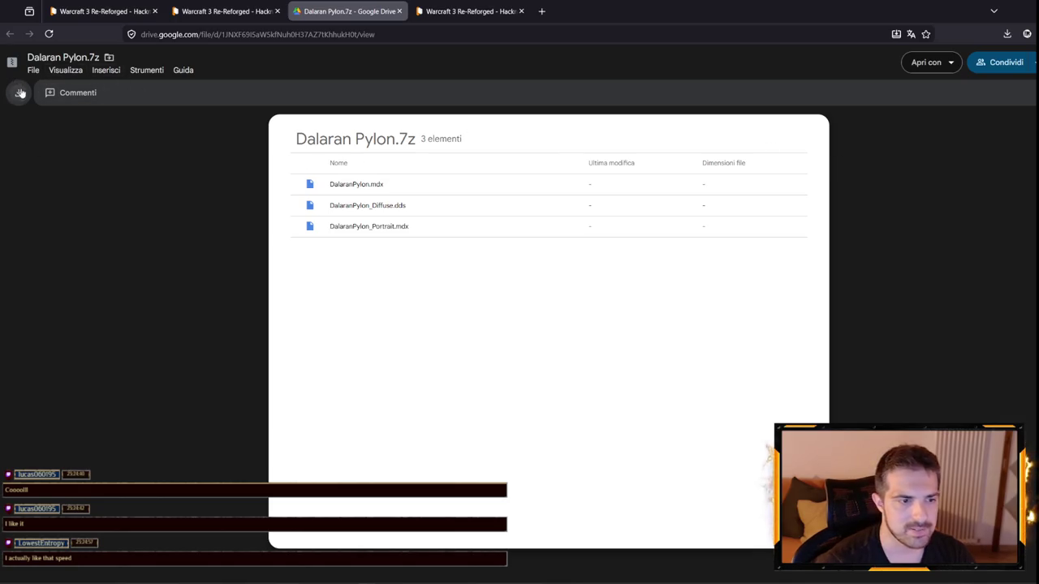
- Open the Sheep Master task from Notifications and follow its Drive link to SheepArchmage.7z
click(585, 11)
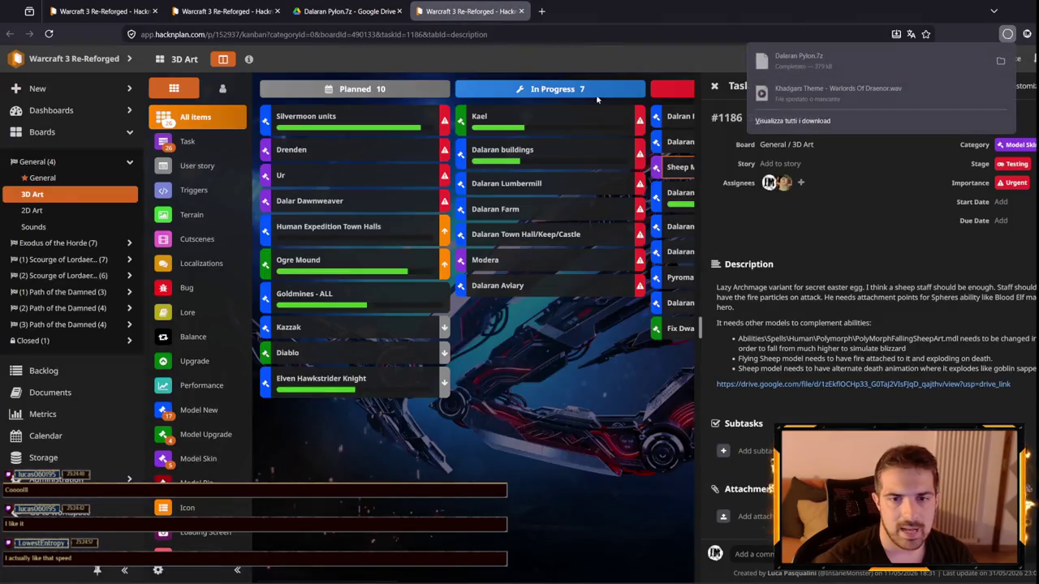
click(1032, 58)
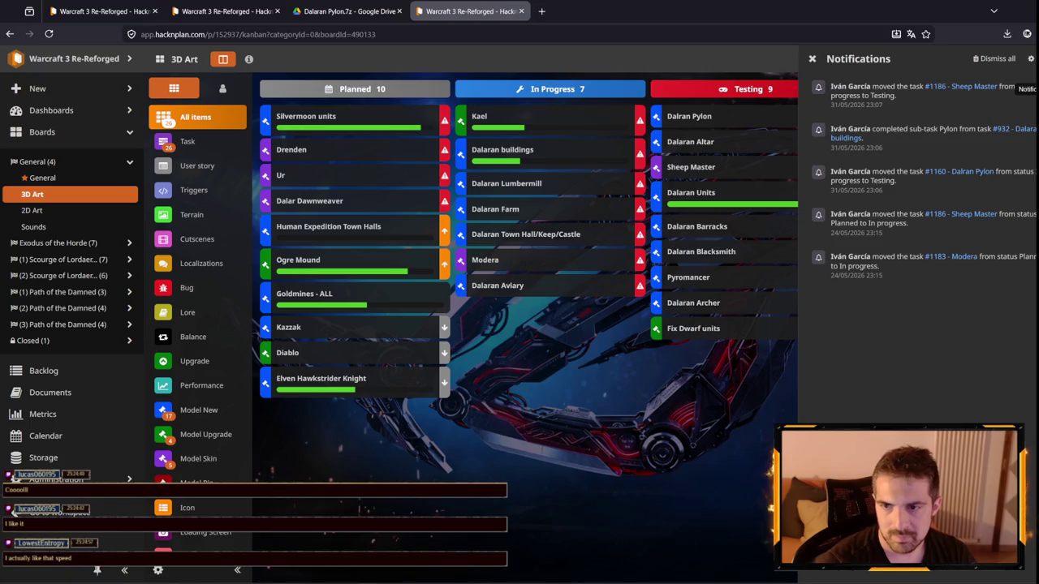
click(962, 86)
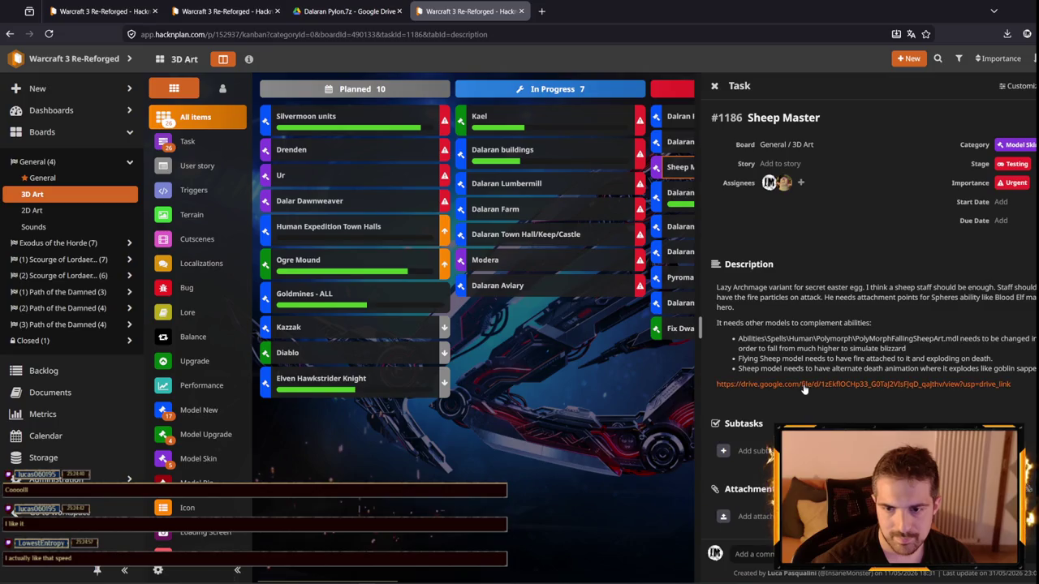
click(832, 384)
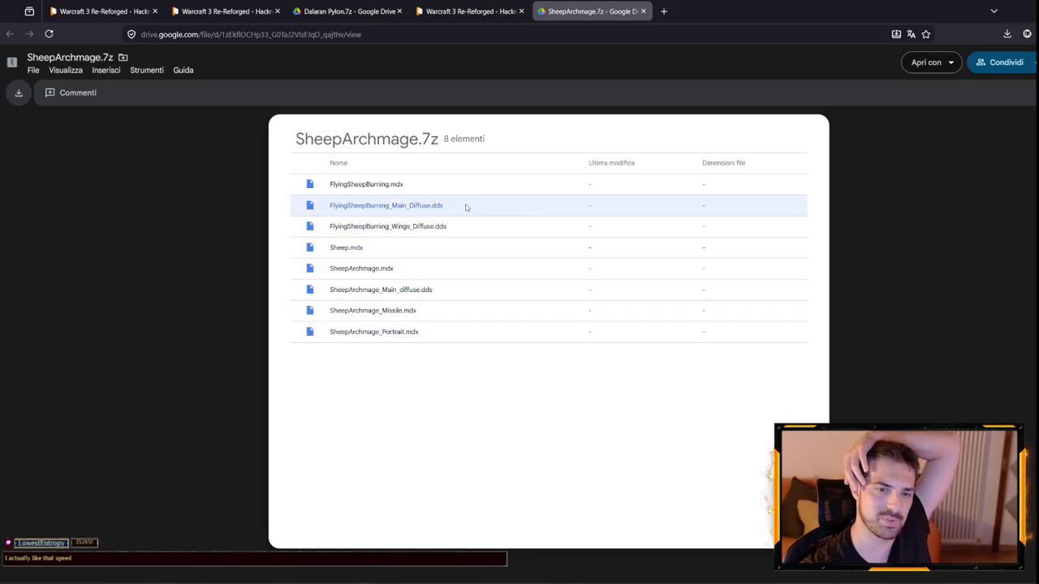
- Download SheepArchmage.7z, close the Drive and extra HacknPlan tabs, and return to the World Editor
click(16, 95)
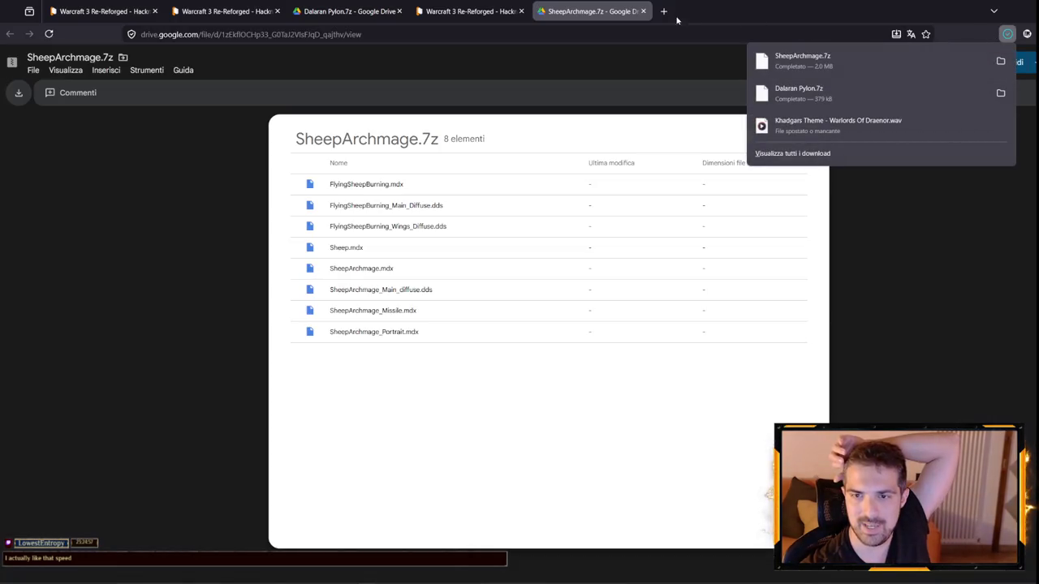
click(643, 12)
click(521, 12)
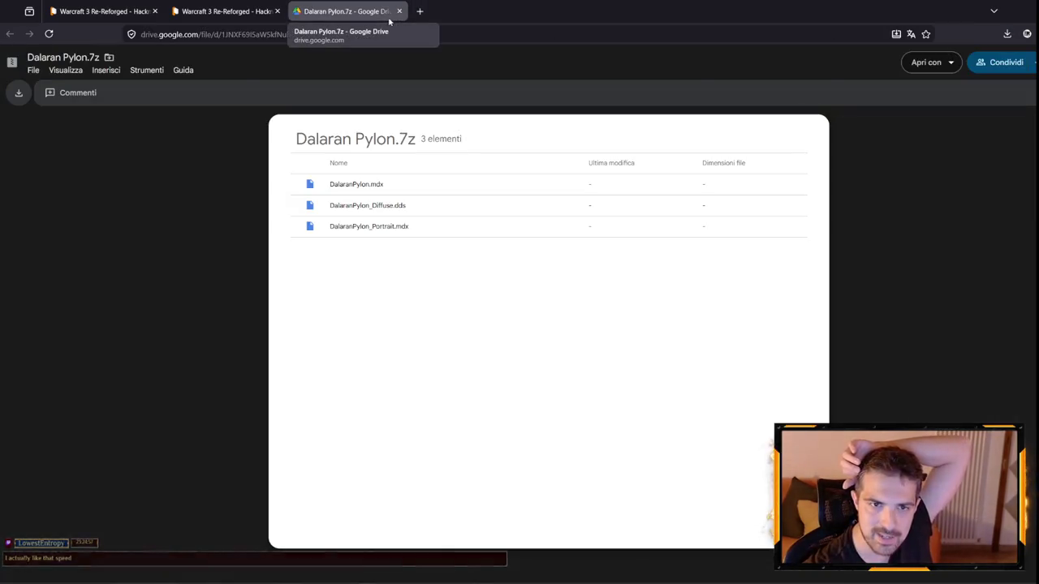
click(399, 12)
key(alt+Tab)
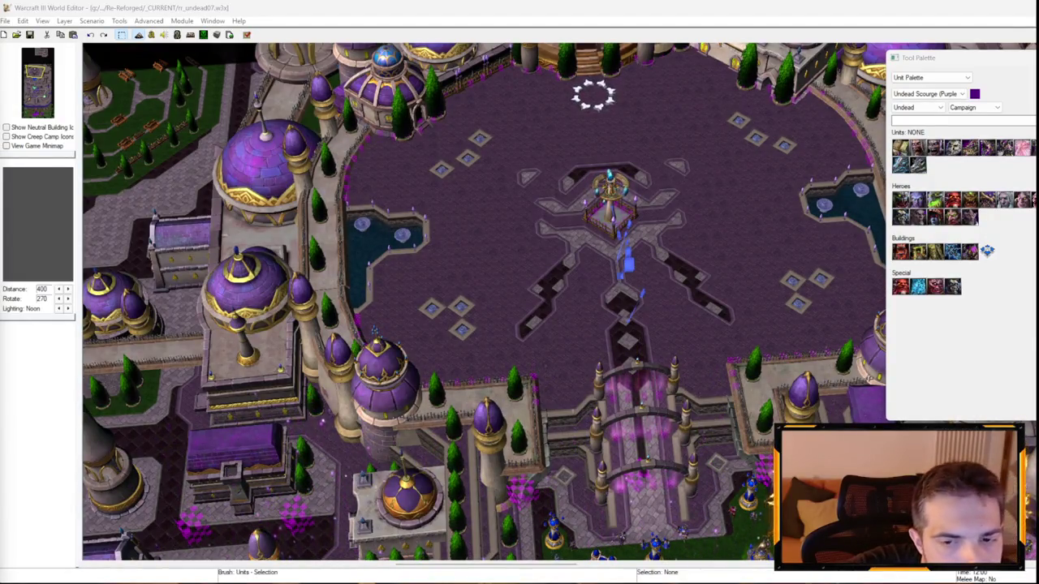
- Quit the World Editor, answering the save-changes prompt for undead07
key(alt+Tab)
key(ctrl+o)
click(511, 330)
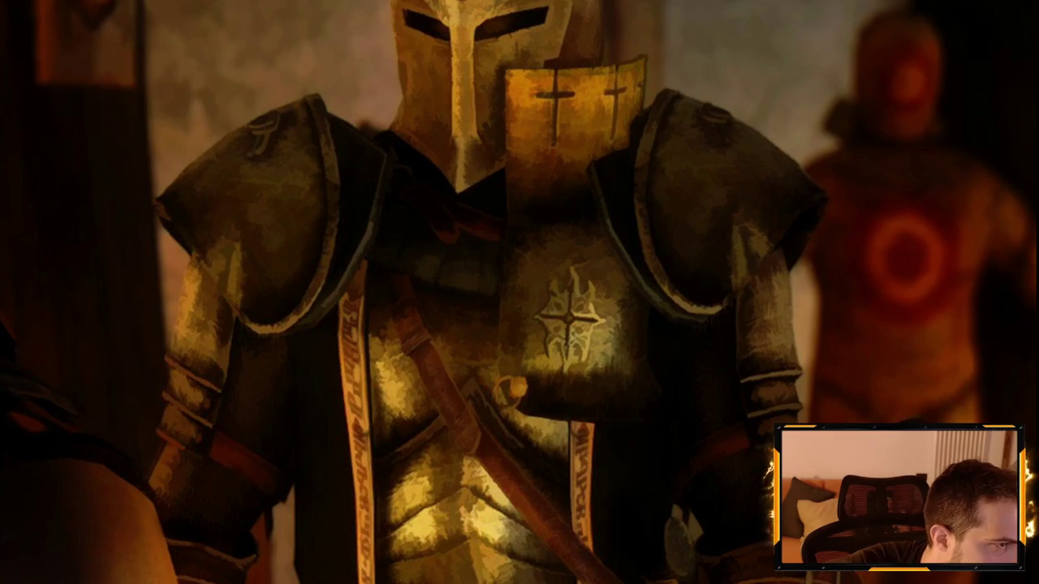
- Copy the DalaranPylon files, replacing the same-named files at the destination
click(457, 235)
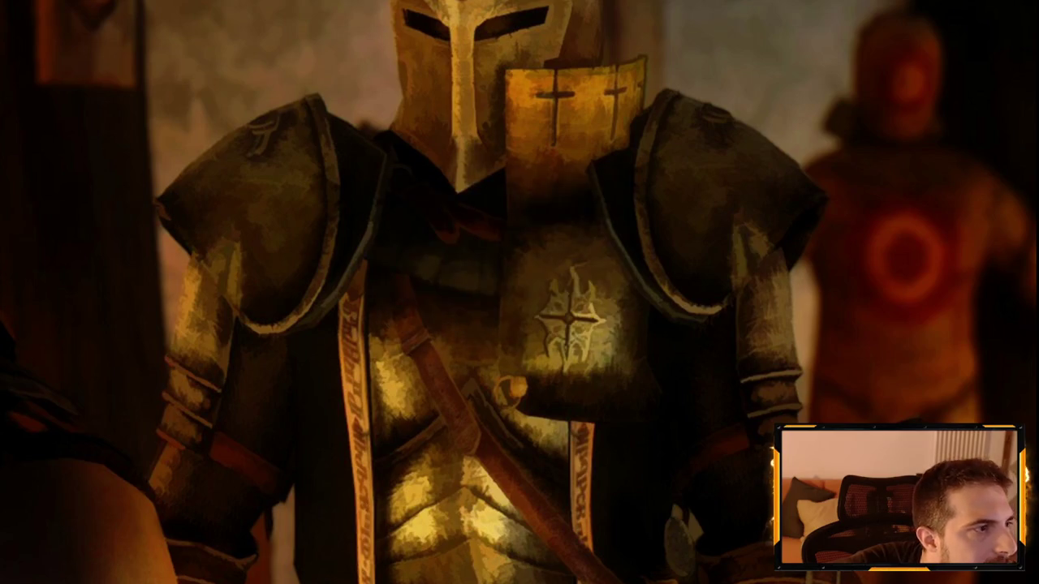
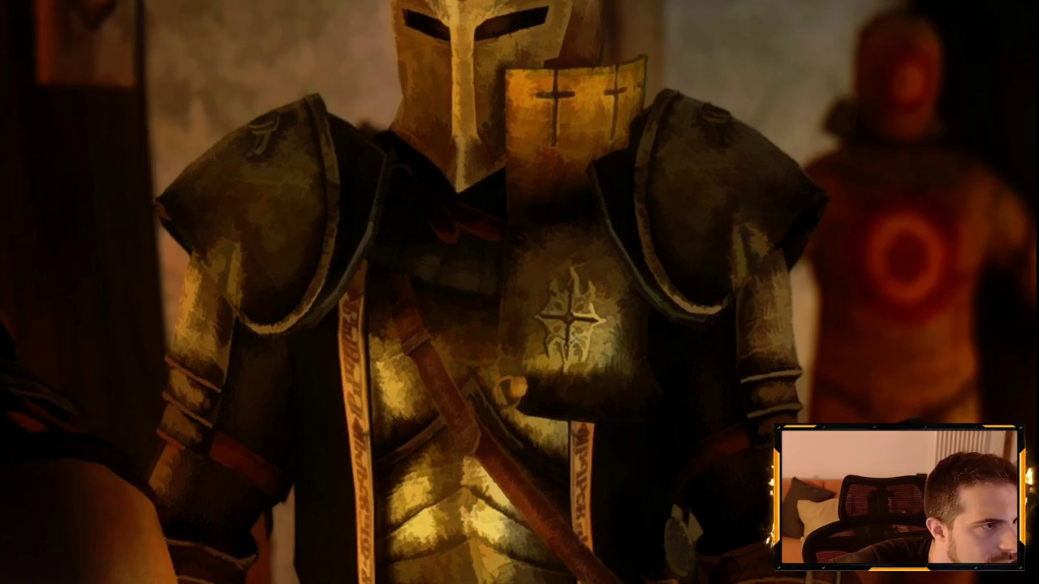
- Create a new folder inside the Units\Human folder
key(alt+Tab)
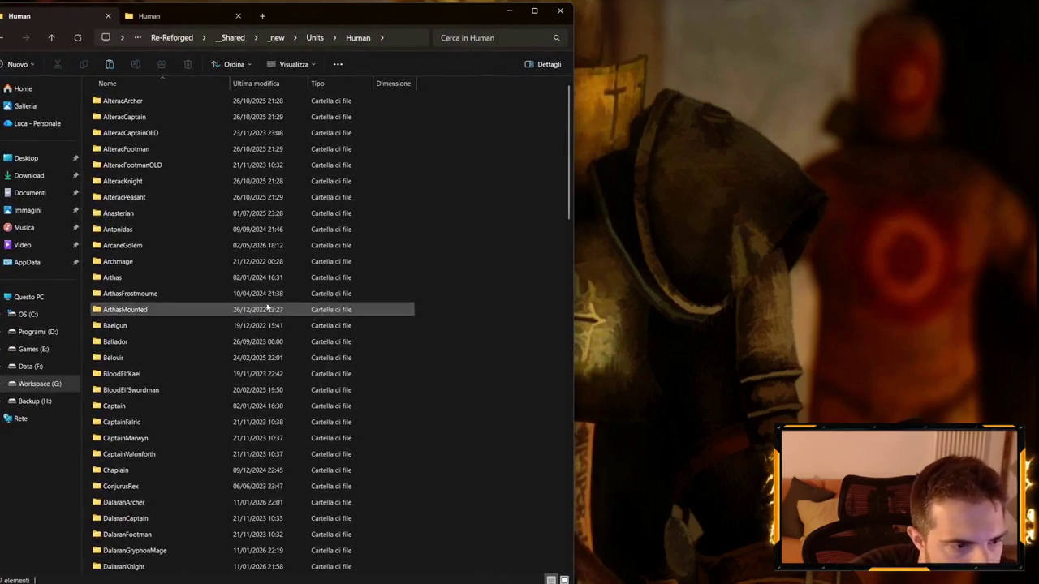
right_click(421, 179)
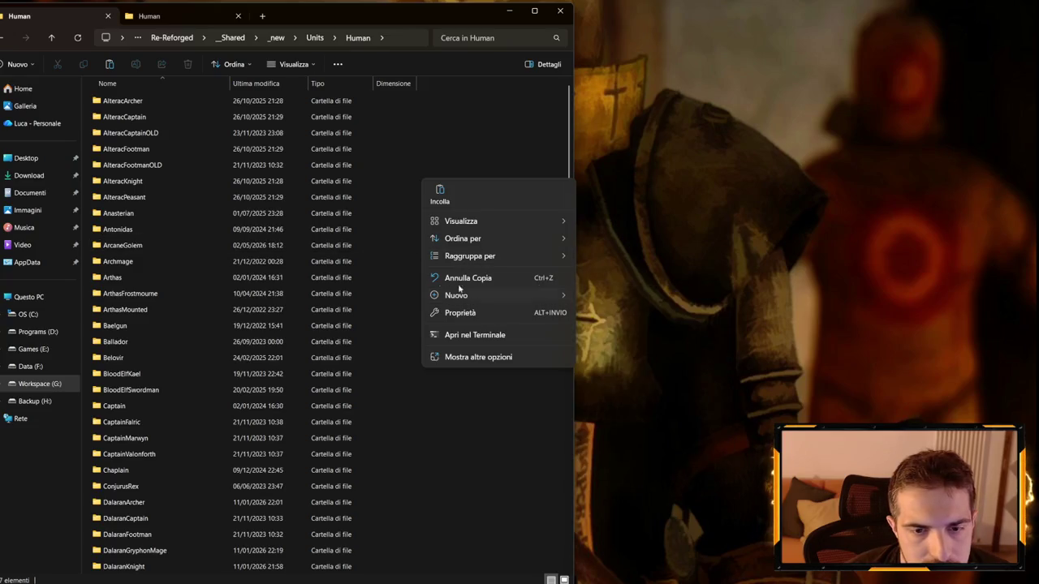
click(604, 297)
text(S)
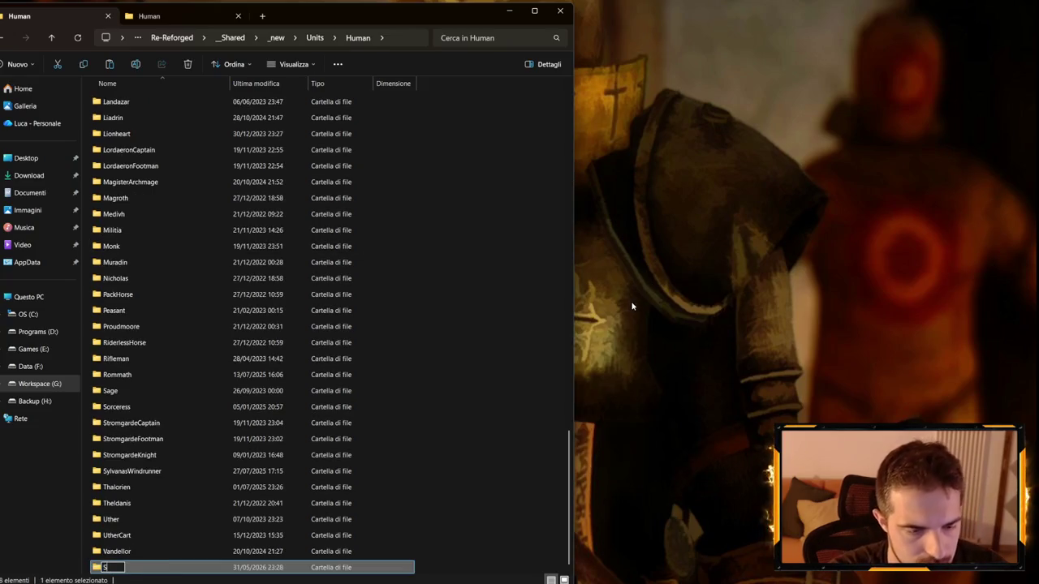
text(ger)
key(Return)
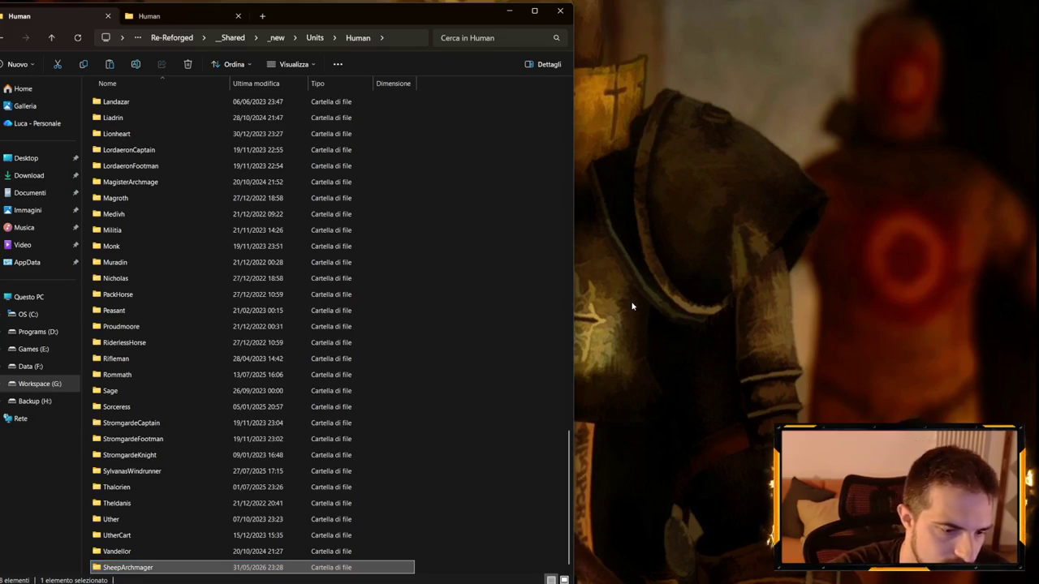
- Correct the new folder's name to SheepArchmage and open the folder
click(154, 571)
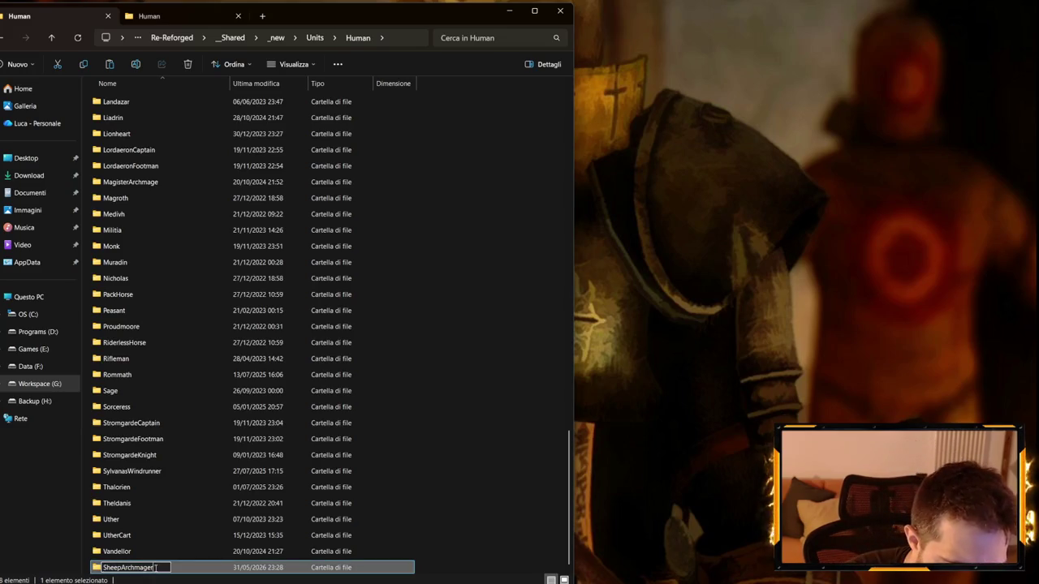
key(BackSpace)
text(i)
key(Return)
click(149, 572)
key(Escape)
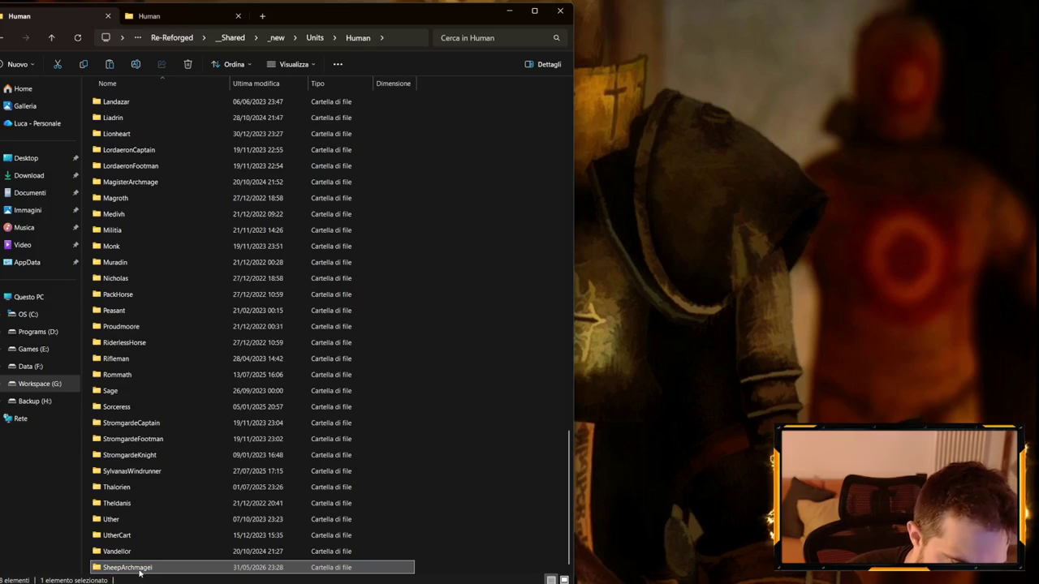
click(151, 569)
key(End)
key(BackSpace)
key(Return)
double_click(144, 568)
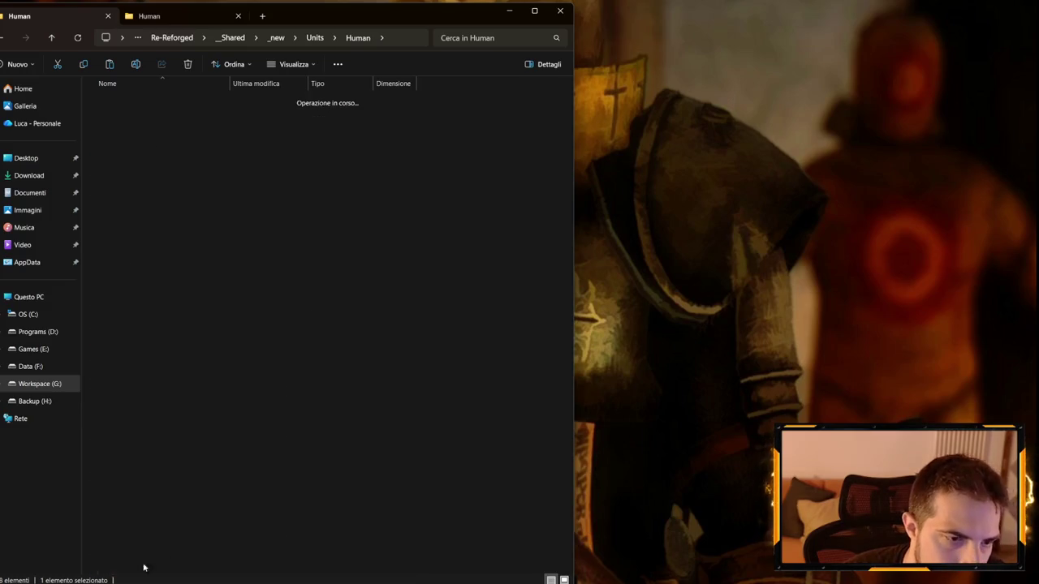
right_click(197, 302)
- Paste the copied sheep files into SheepArchmage and edit the Sheep.mdx name
click(215, 317)
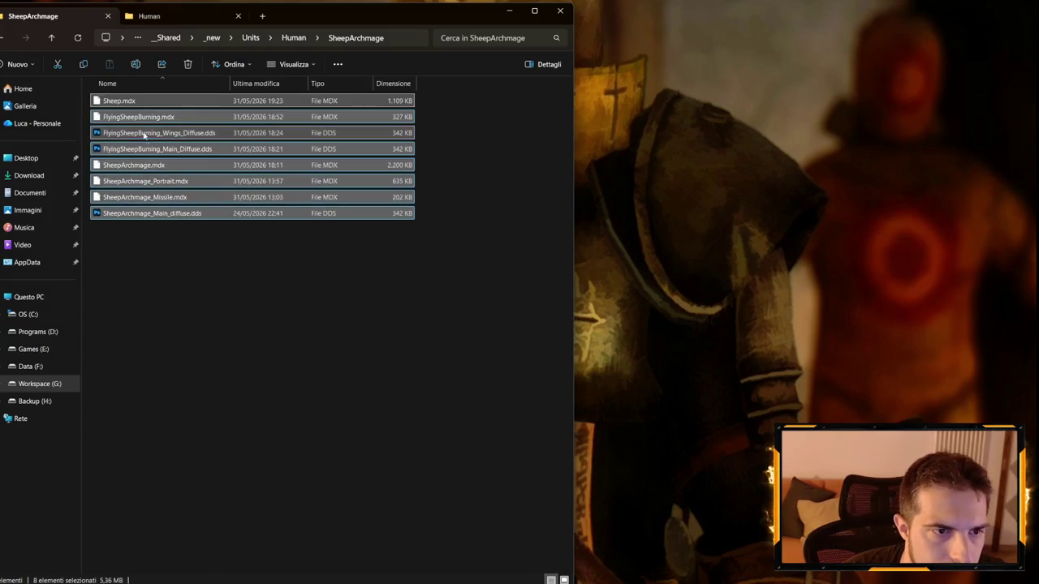
click(118, 104)
click(107, 103)
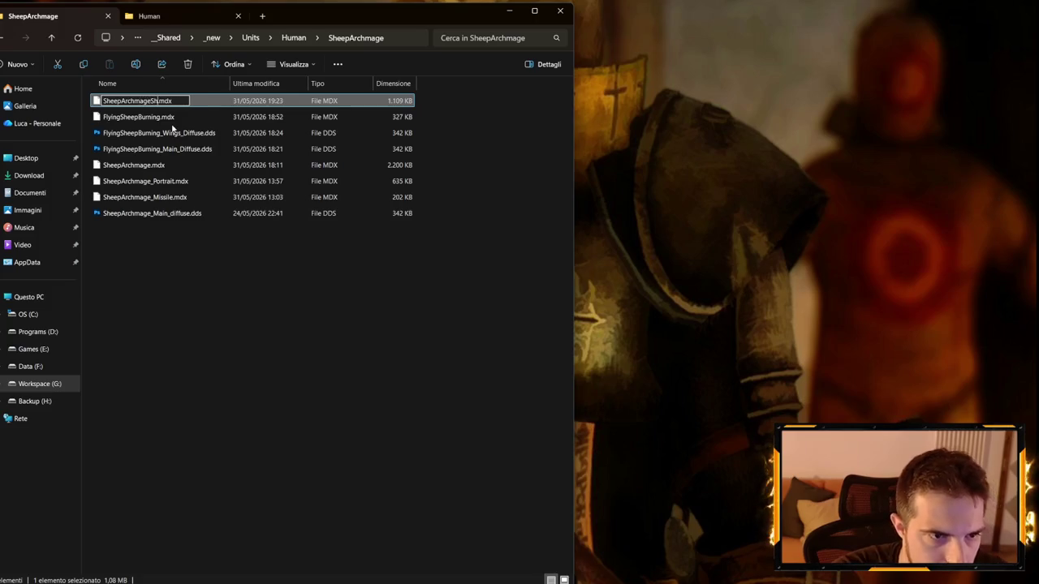
key(shift+Home)
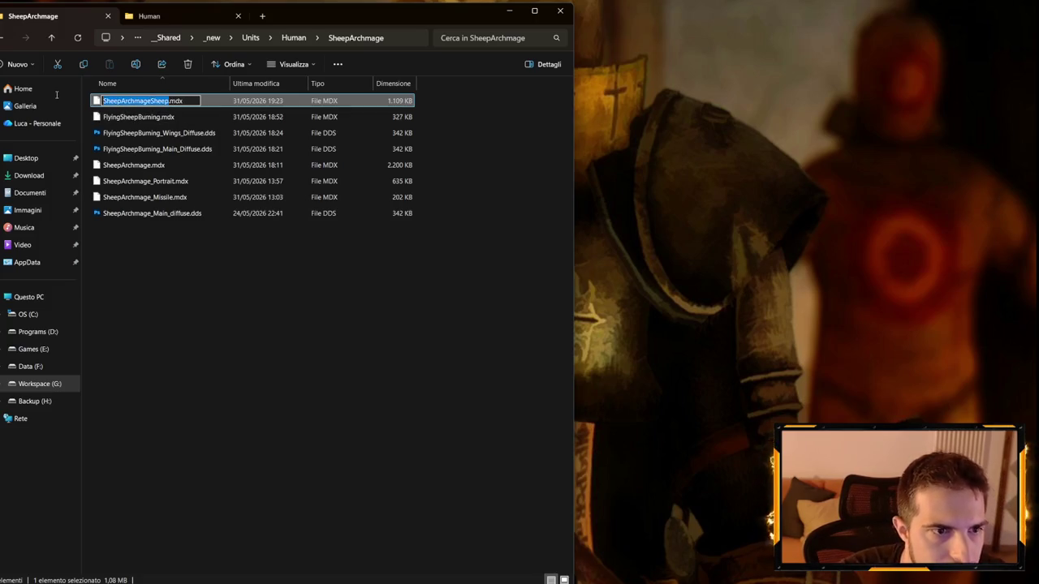
click(149, 100)
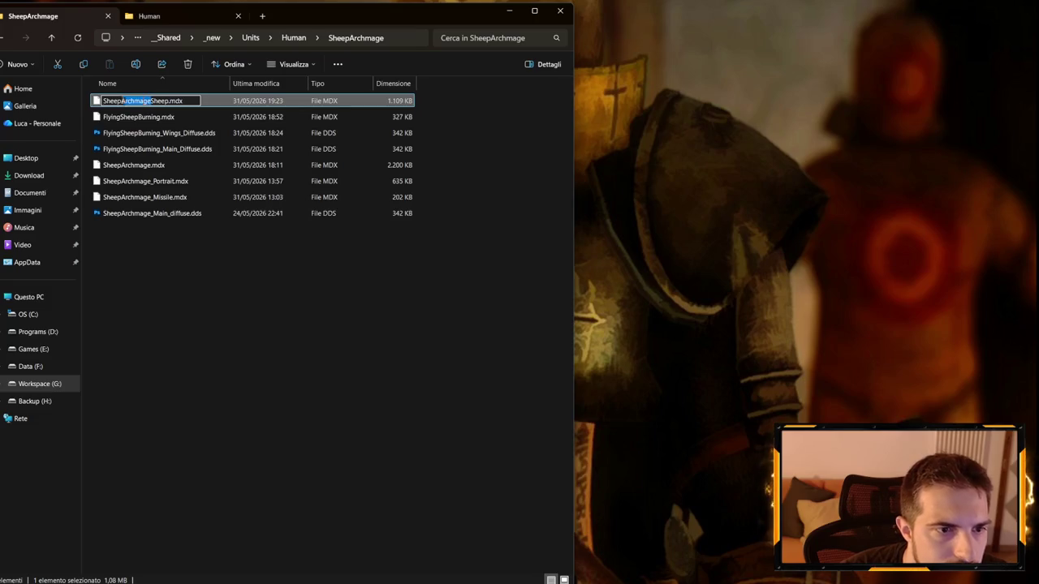
click(117, 119)
- Prefix FlyingSheepBurning.mdx and the wings diffuse texture with SheepArchmage
key(F2)
key(Home)
text(SheepArchmage)
key(Return)
click(127, 135)
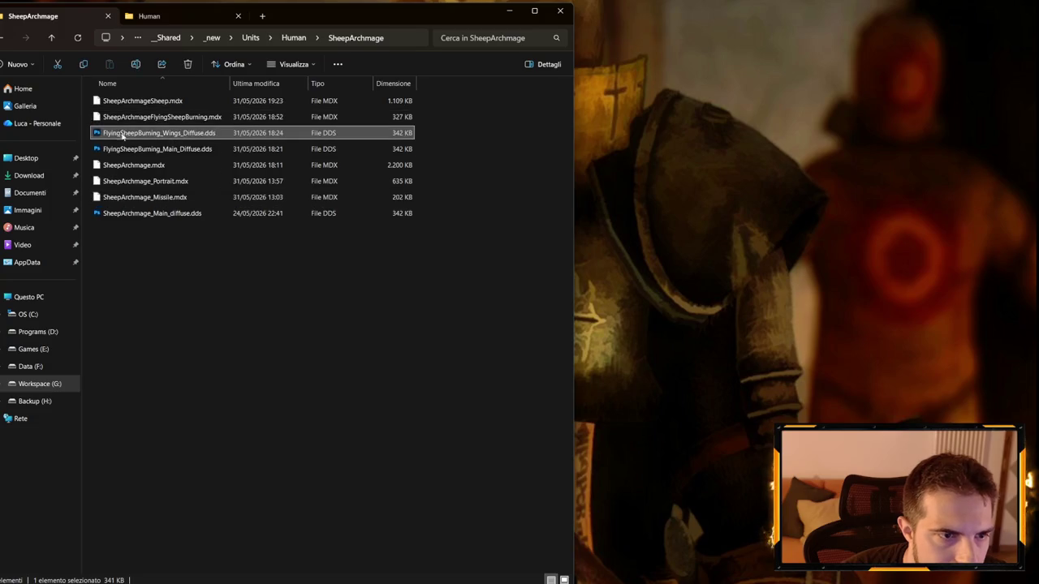
key(F2)
key(Home)
text(SheepArchmage)
key(Return)
- Prefix the flying sheep main diffuse texture with SheepArchmage
click(115, 150)
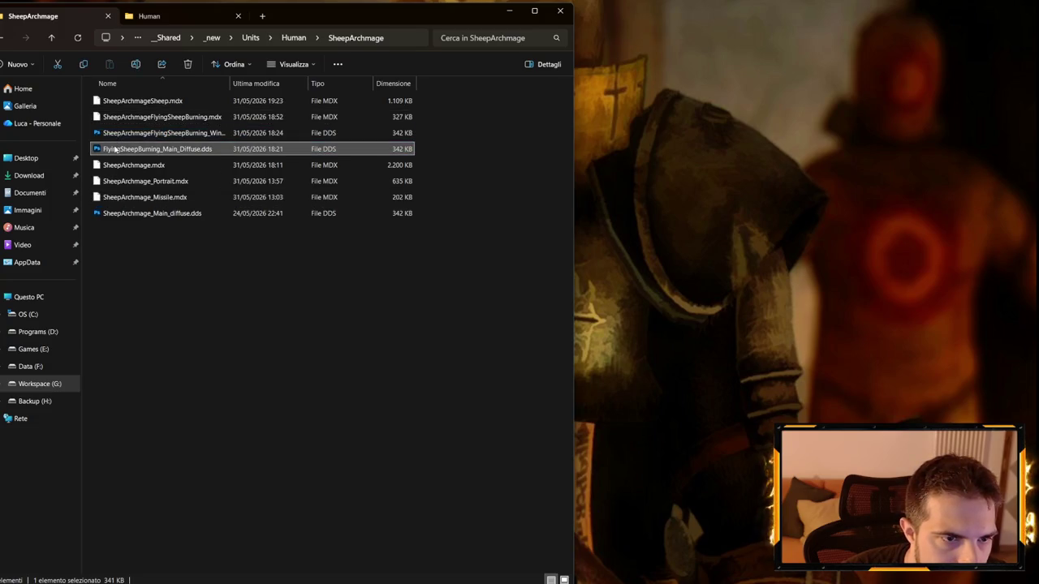
key(F2)
key(Home)
text(SheepArchmage)
key(Return)
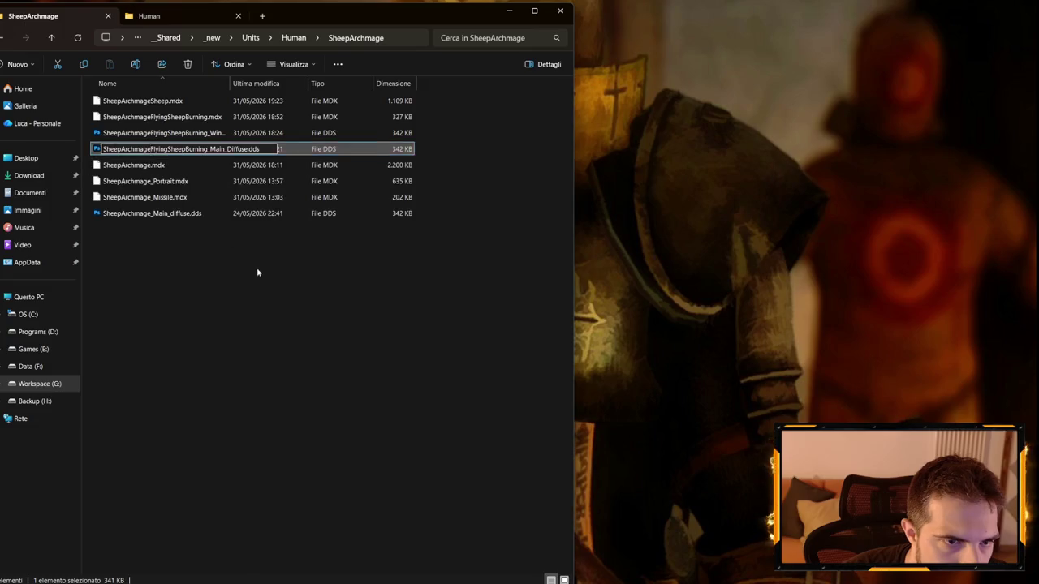
- Remove the doubled D so the texture reads SheepArchmage_Main_Diffuse.dds
click(144, 215)
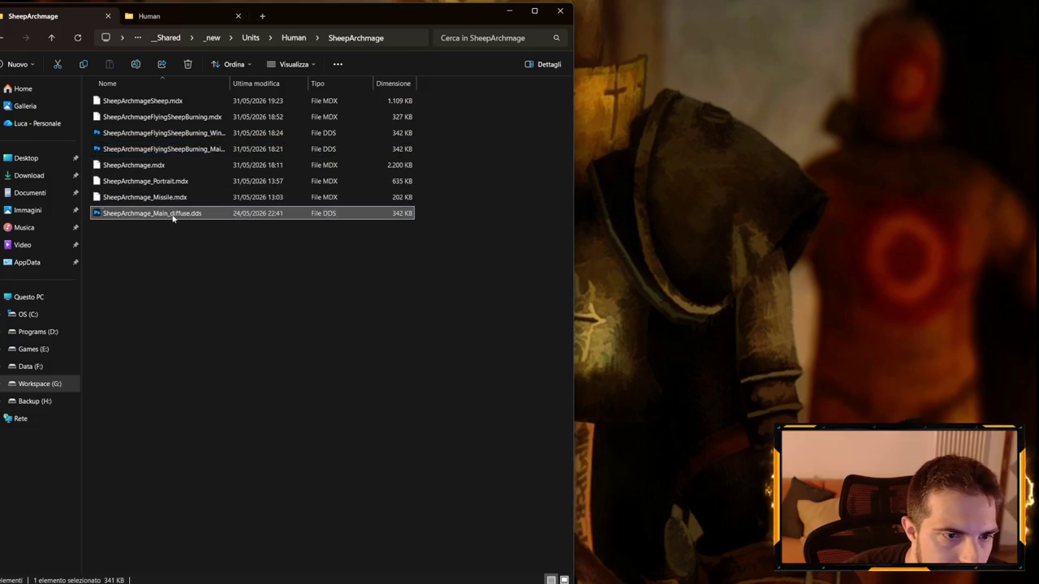
key(F2)
key(Home)
key(Return)
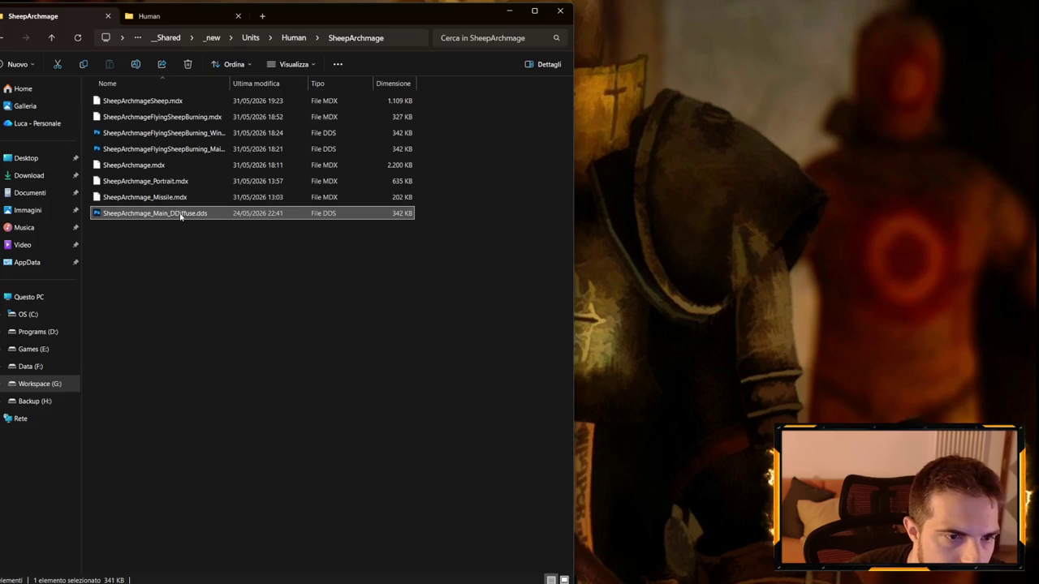
key(F2)
click(180, 215)
key(BackSpace)
- Remove the underscore to rename the missile model SheepArchmageMissile.mdx
click(149, 198)
key(F2)
click(154, 201)
key(BackSpace)
click(214, 259)
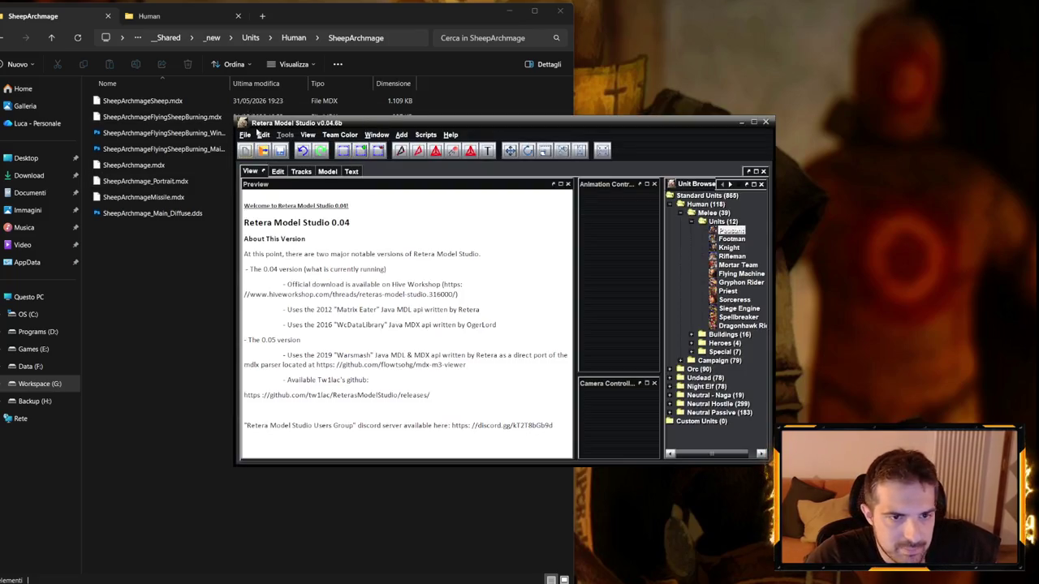
- Bring up the File > Open model dialog, then close it without loading anything
click(244, 135)
click(267, 159)
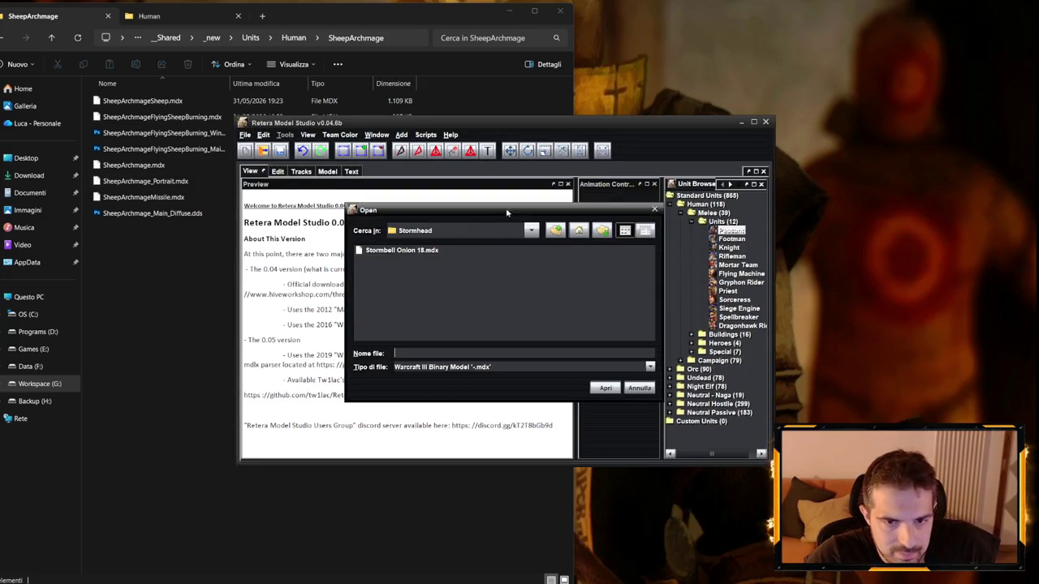
key(Escape)
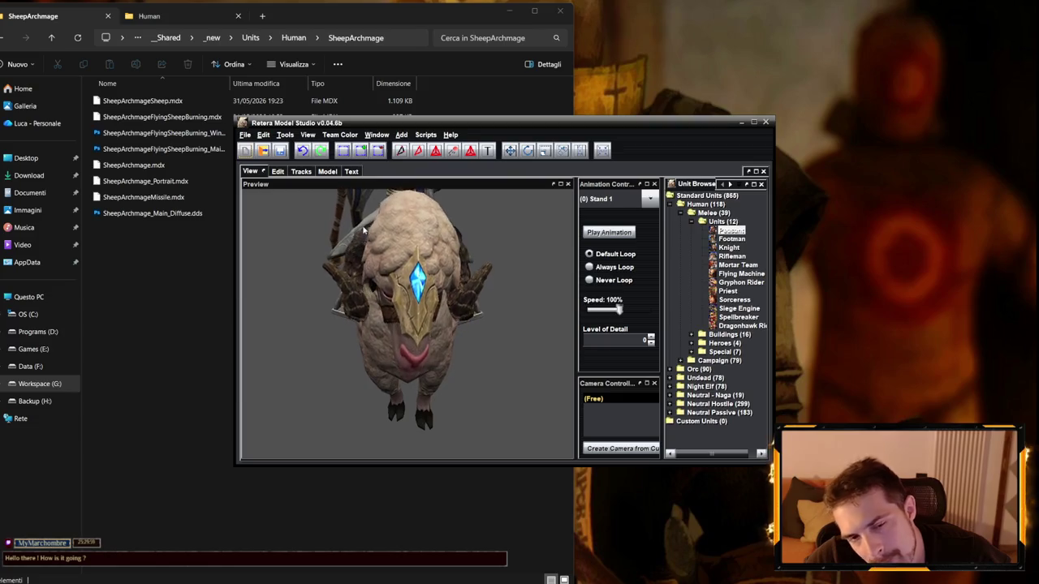
- Turn the sheep rider to face the camera and preview Stand 3 and Death 1
scroll(413, 280, up, 5)
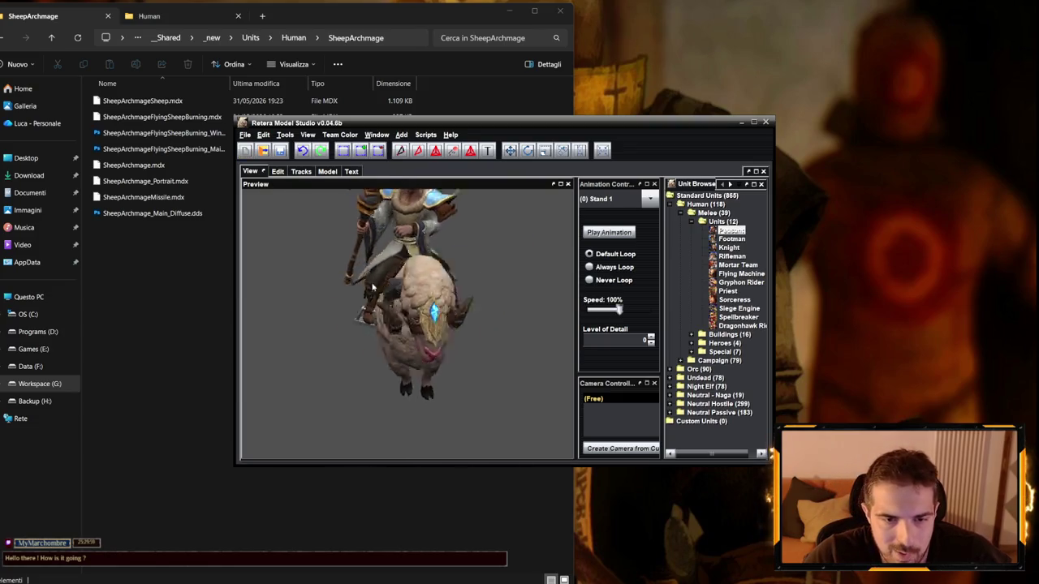
mouse_move(413, 280)
mouse_down()
mouse_move(463, 279)
mouse_move(376, 281)
mouse_move(438, 280)
mouse_up()
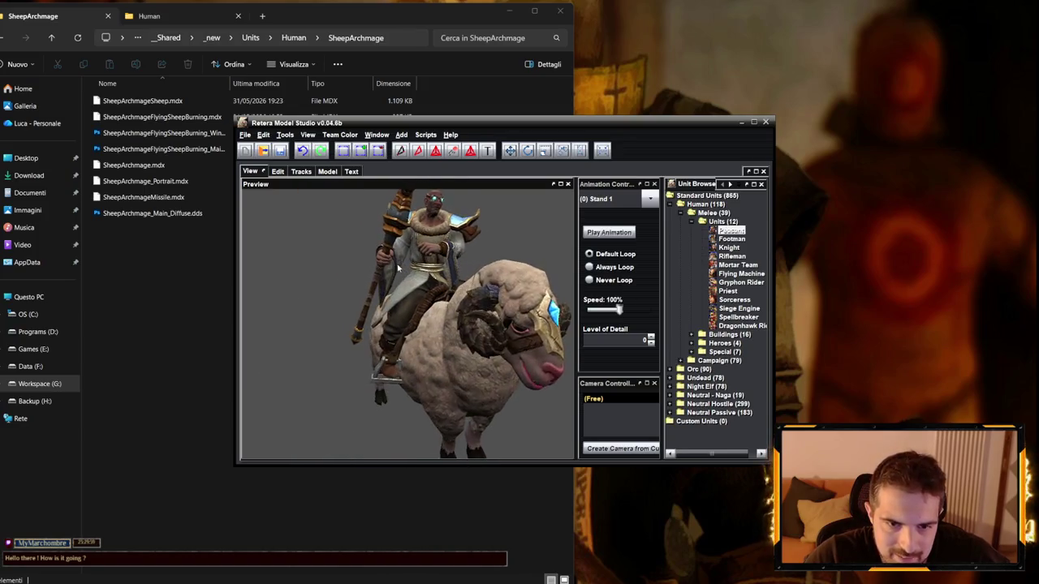
click(649, 199)
click(600, 223)
drag(487, 243, 526, 242)
click(649, 199)
click(599, 234)
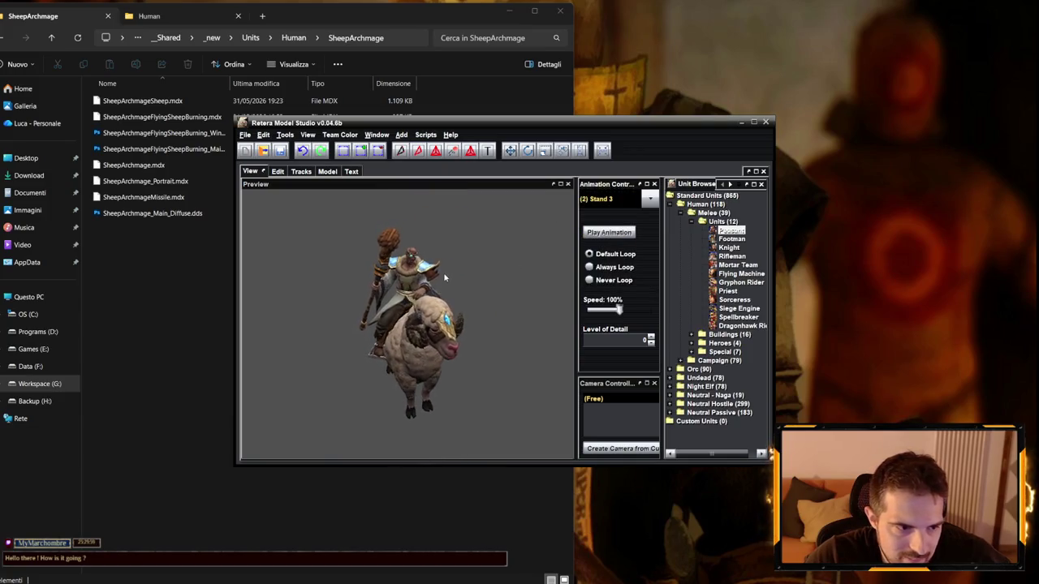
click(590, 198)
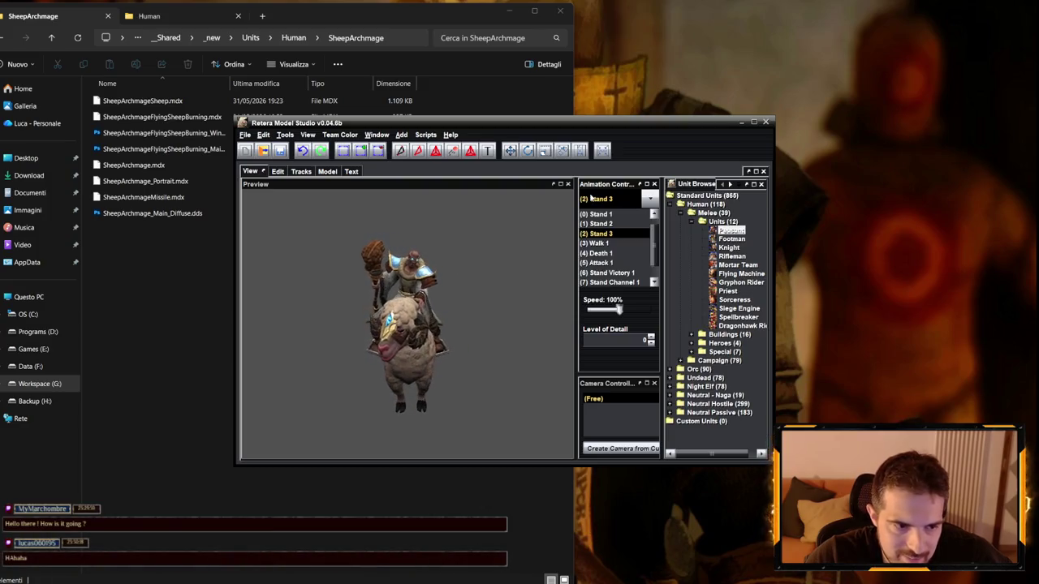
click(595, 243)
click(600, 199)
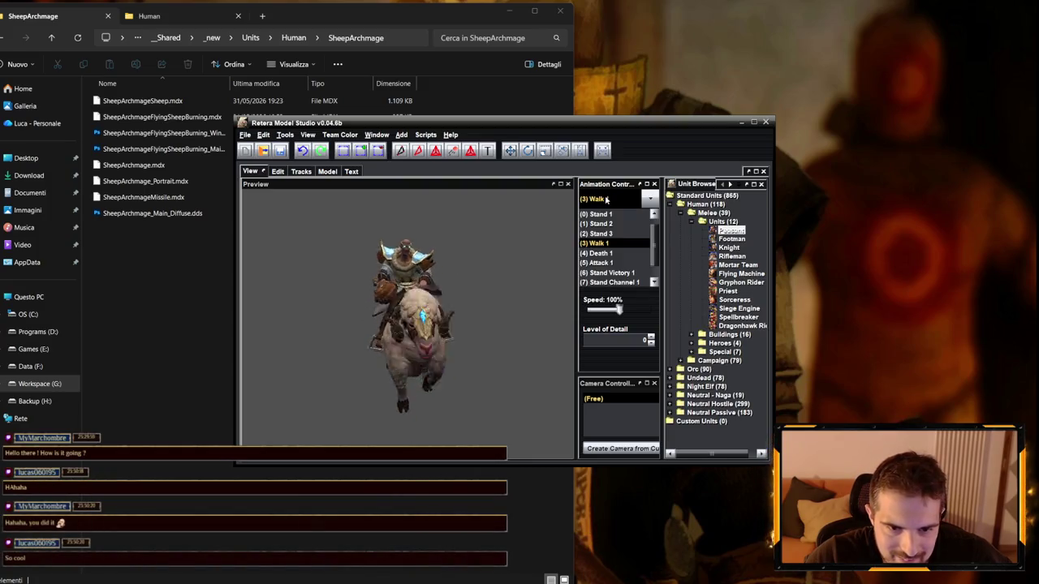
click(600, 253)
- Preview Attack 1, Stand Victory 1, Spell 1, Stand Channel 1 and Dissipate animations
click(608, 202)
click(610, 266)
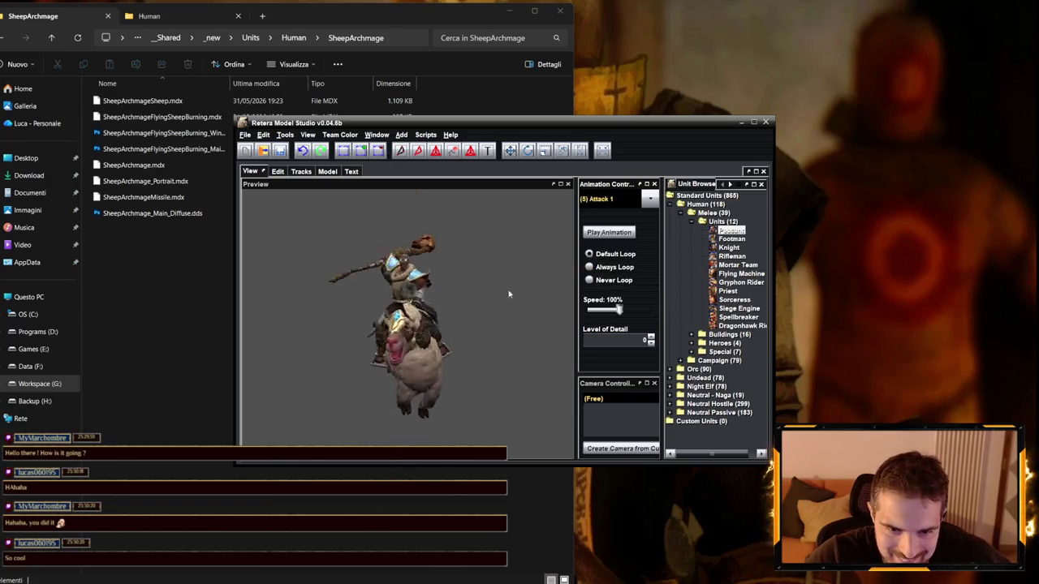
click(608, 200)
click(617, 276)
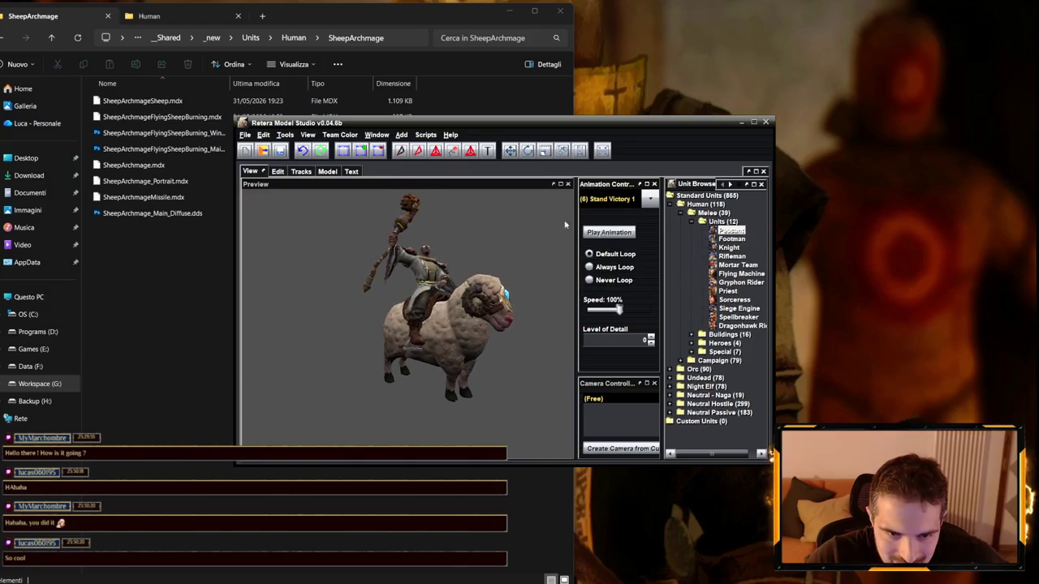
click(617, 199)
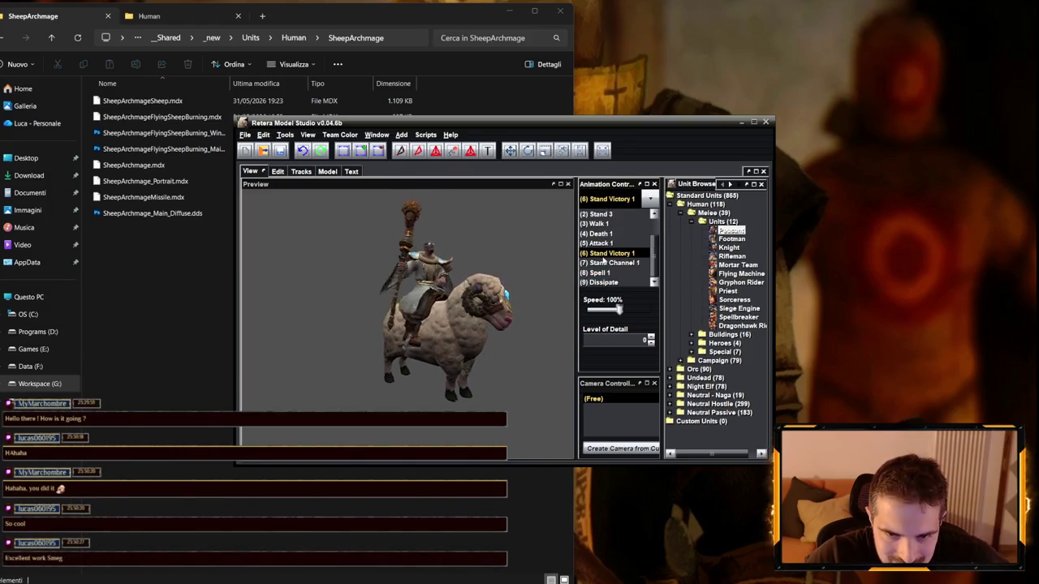
click(613, 280)
click(615, 203)
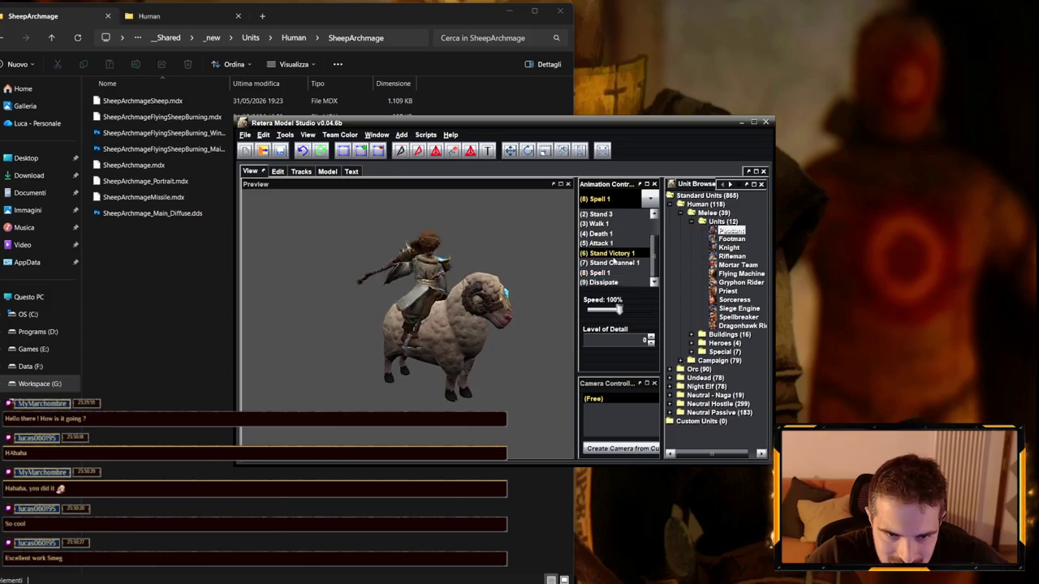
click(618, 256)
click(608, 201)
click(609, 263)
click(609, 201)
click(597, 274)
click(609, 201)
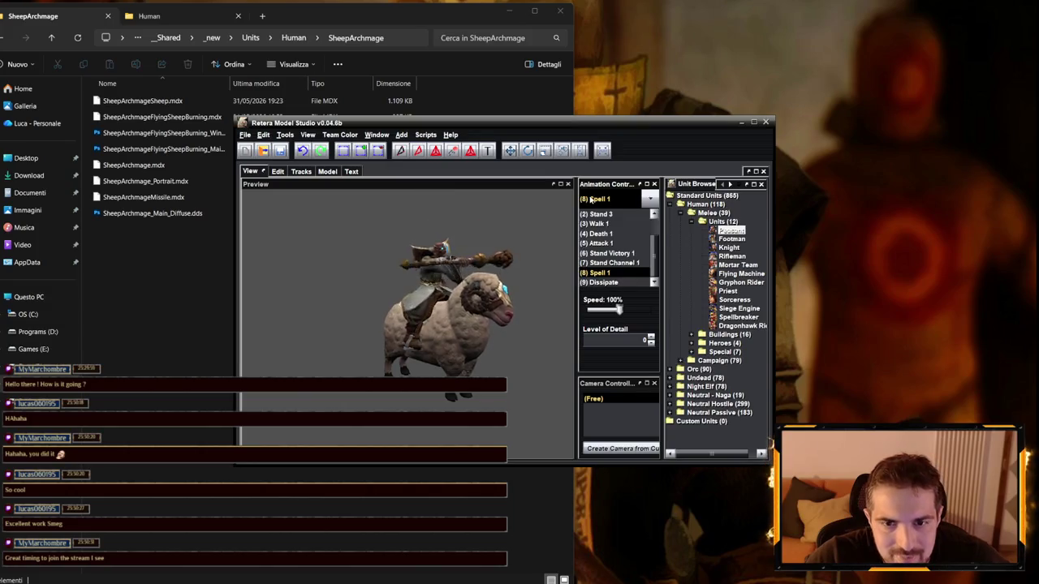
click(610, 281)
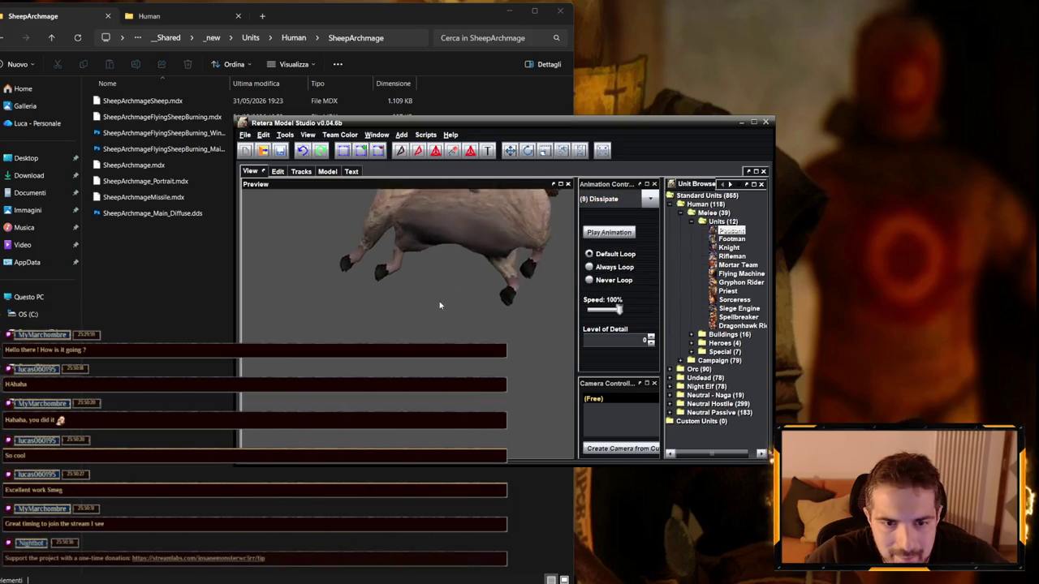
- Open the Edit Textures window from the Edit workspace's Tools menu
click(278, 171)
click(285, 135)
click(312, 195)
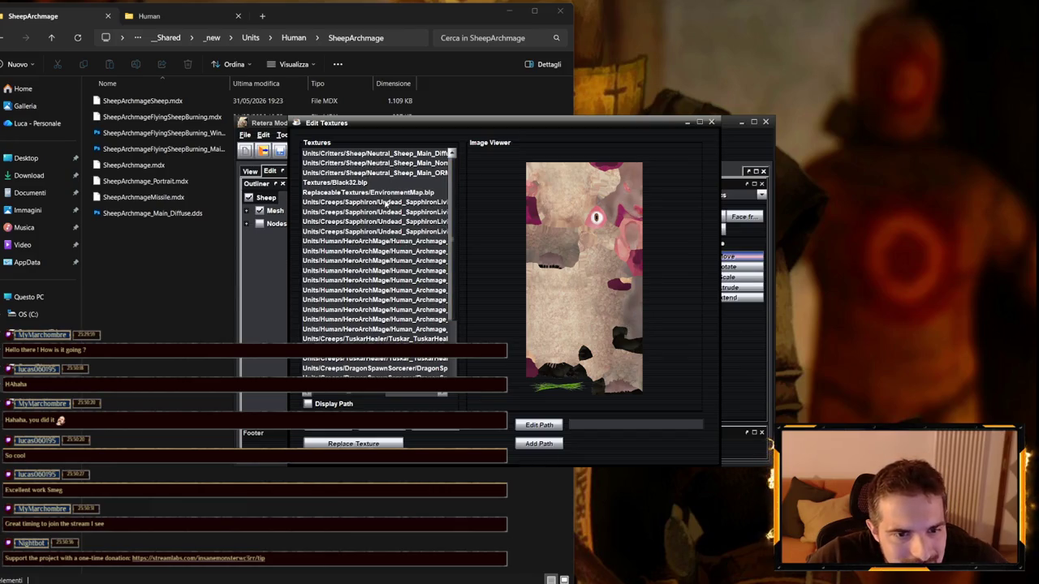
- Preview the HeroArchMage texture, scroll through the texture list, then close Edit Textures
click(387, 244)
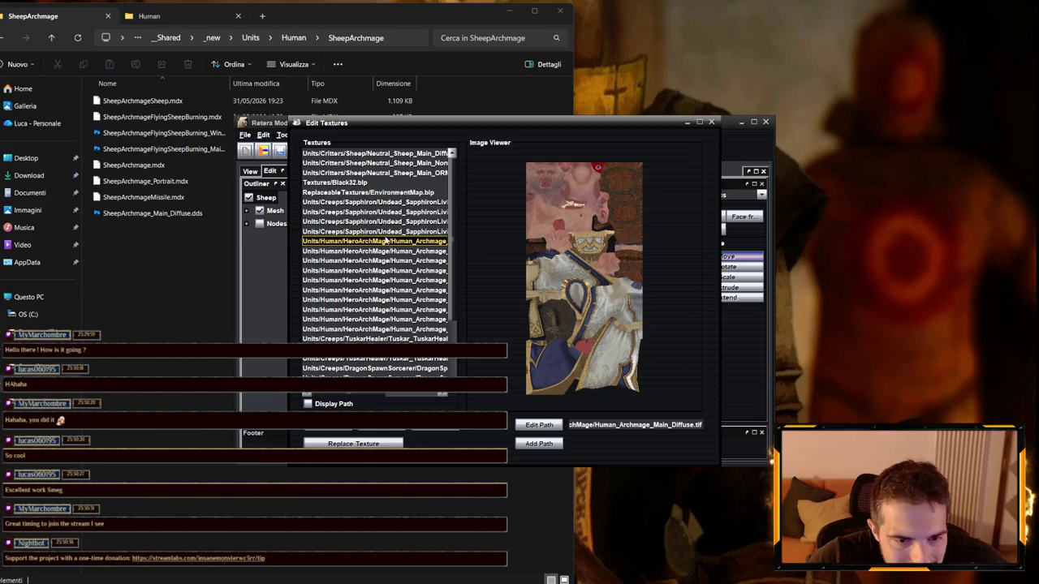
scroll(387, 243, down, 3)
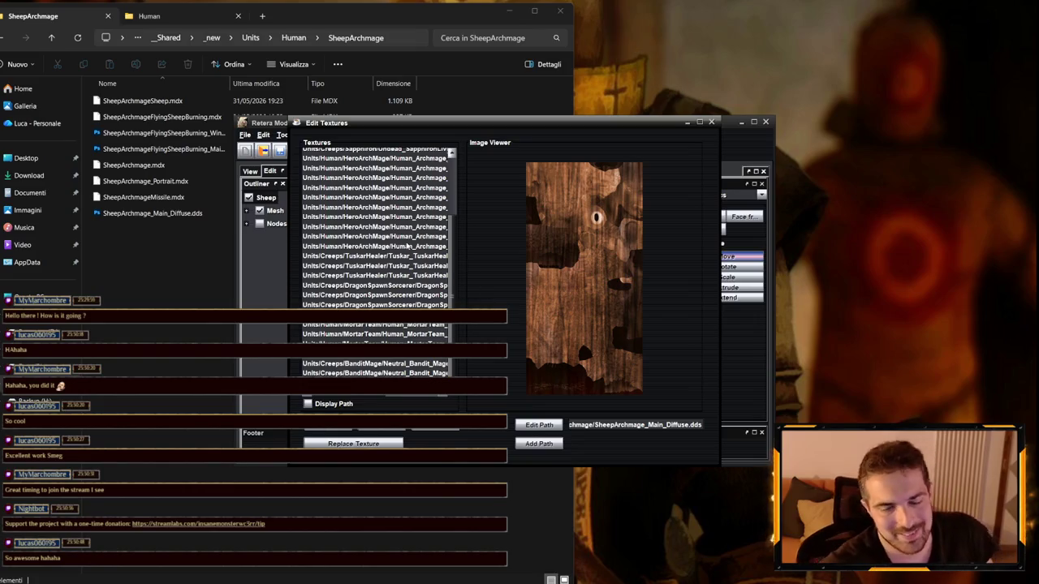
scroll(402, 265, up, 2)
click(713, 122)
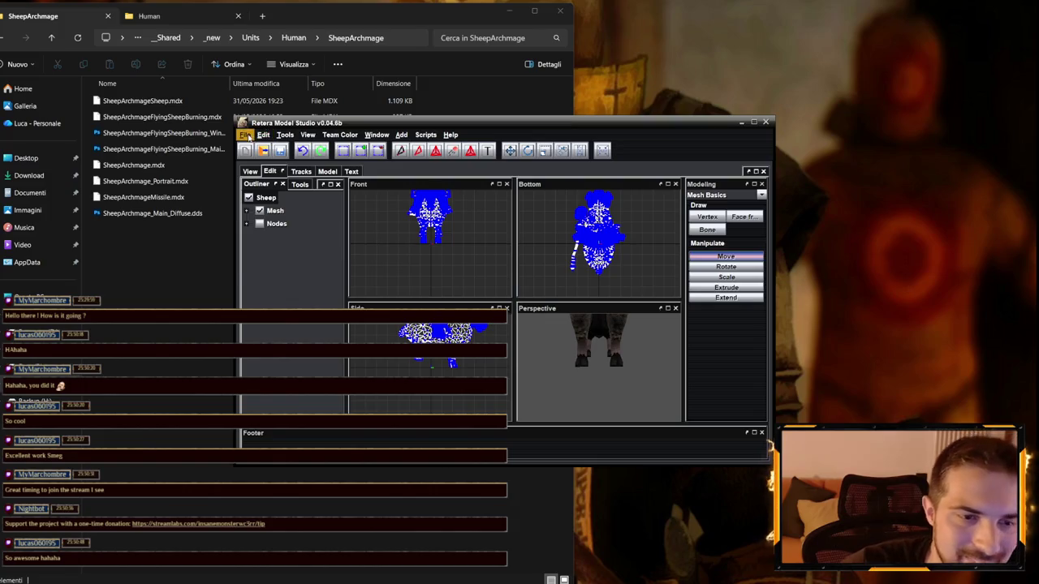
- Open SheepArchmageMissile.mdx from the SheepArchmage folder
click(245, 134)
click(259, 159)
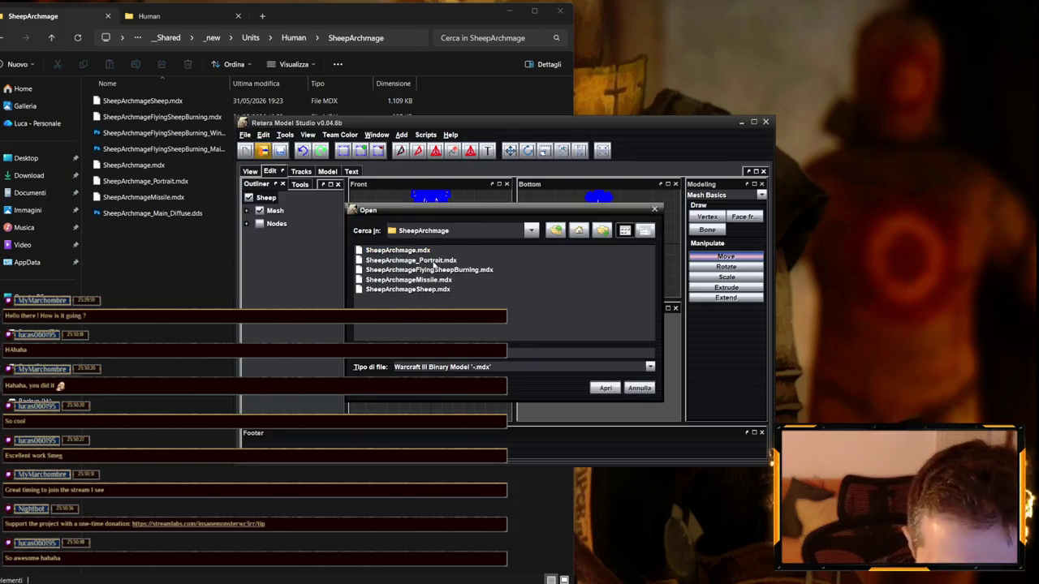
click(437, 289)
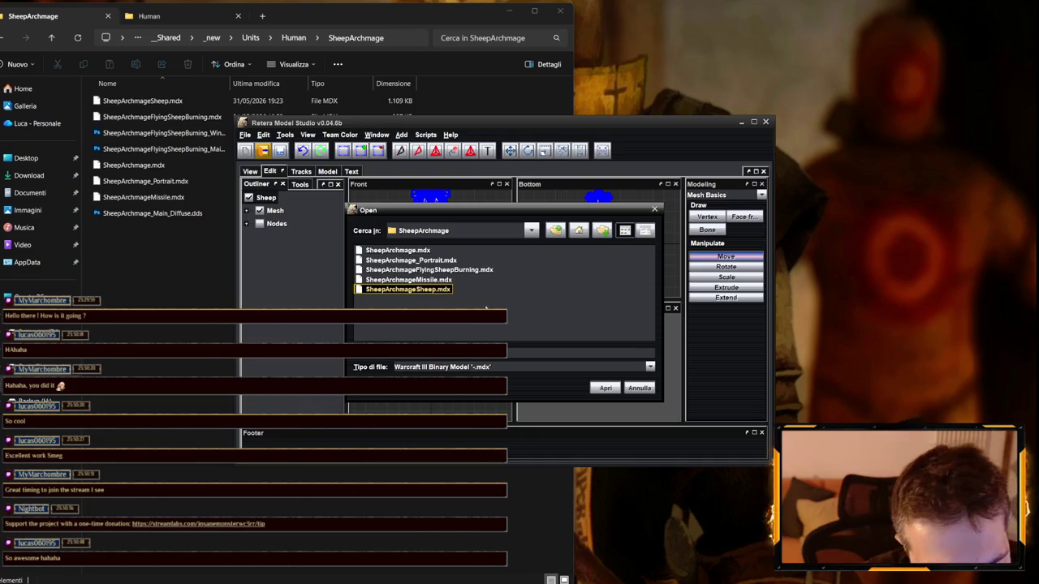
click(441, 279)
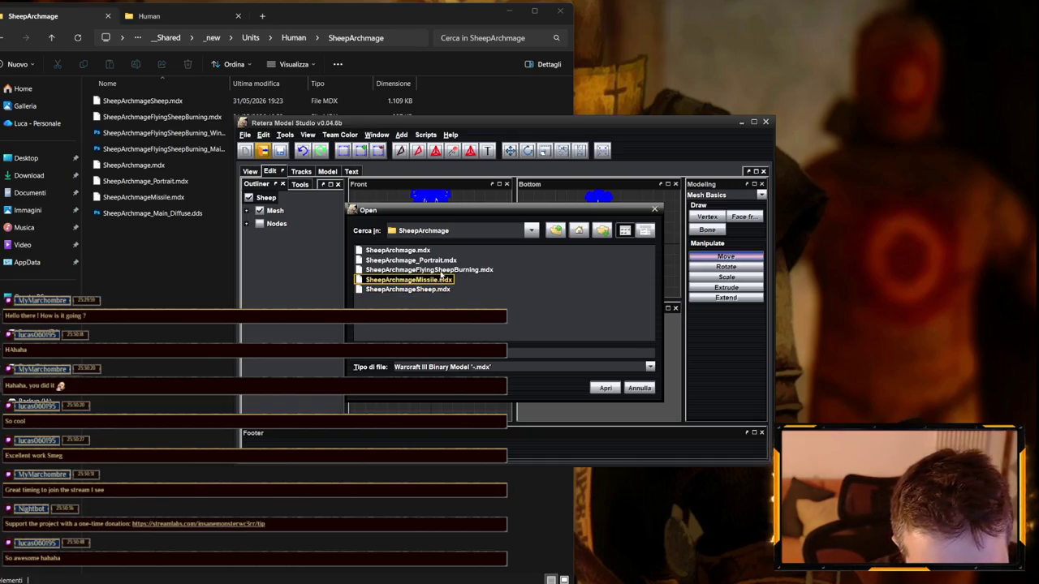
click(604, 388)
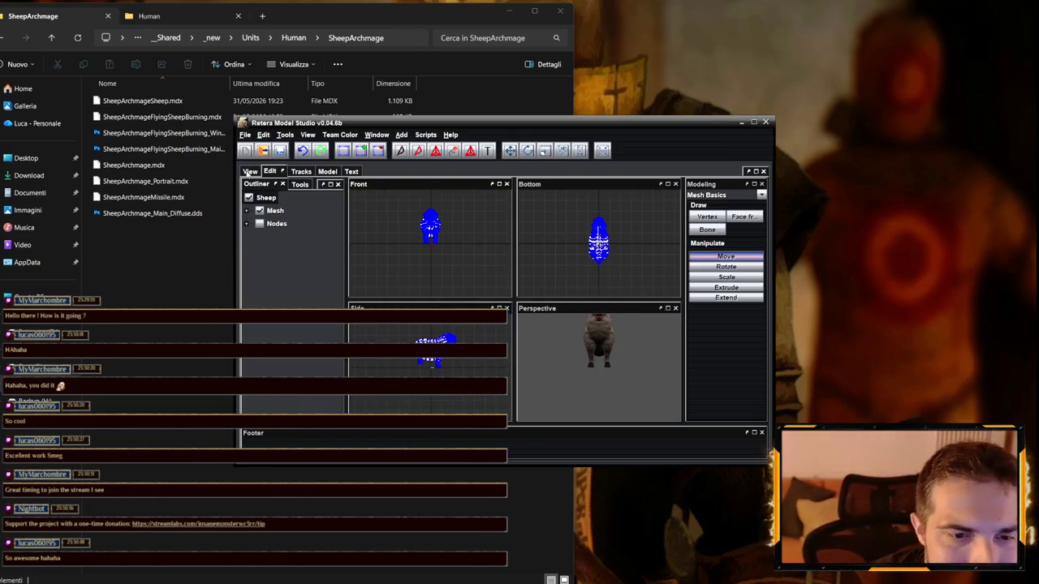
- Preview the missile model's Death 1 animation
click(250, 172)
click(622, 199)
click(601, 223)
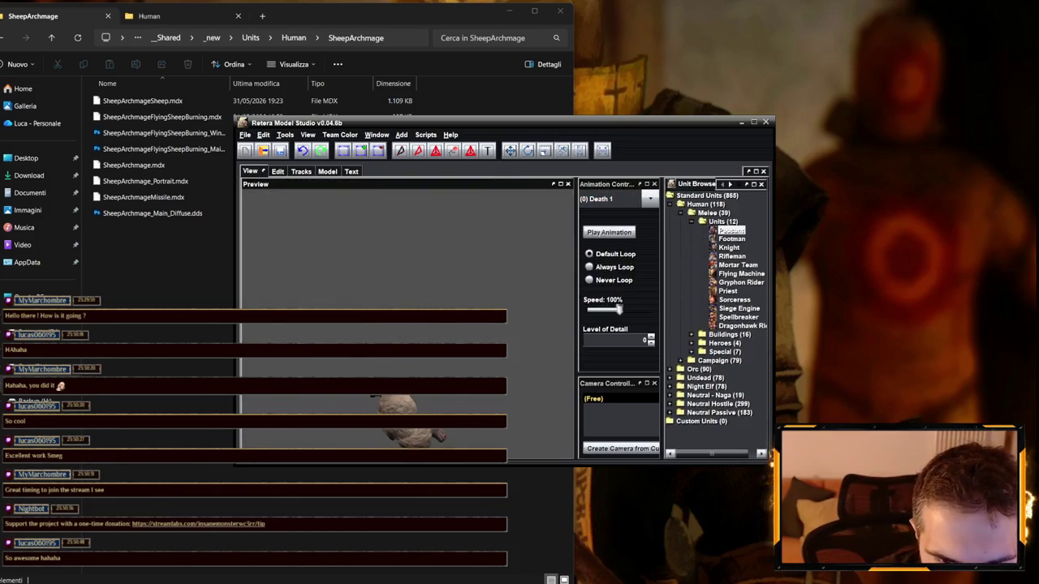
click(609, 232)
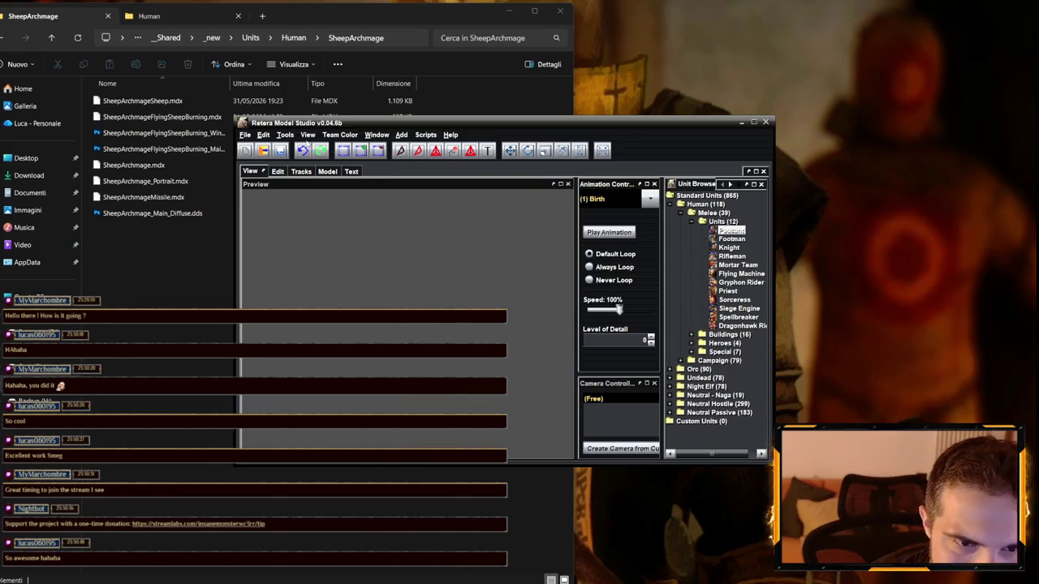
- Set the header Model Name to SheepArchmageMissile
click(321, 171)
click(276, 212)
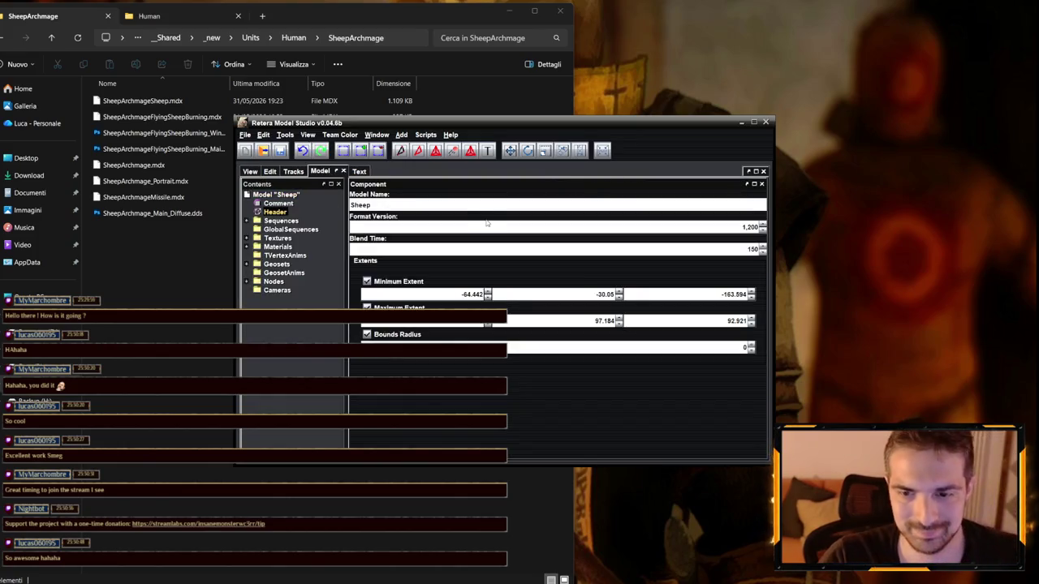
text(ArchmageMissile)
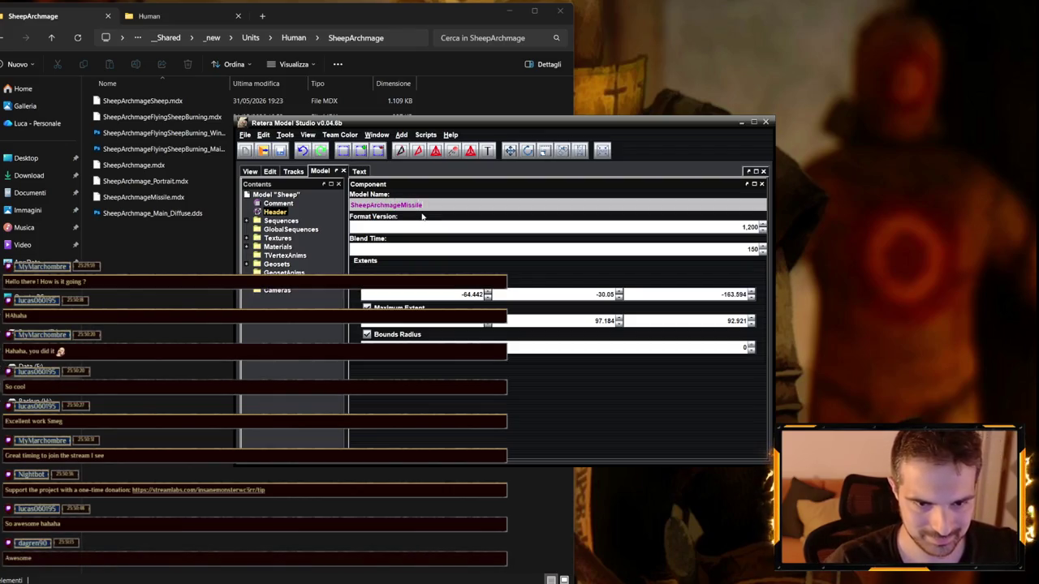
key(Return)
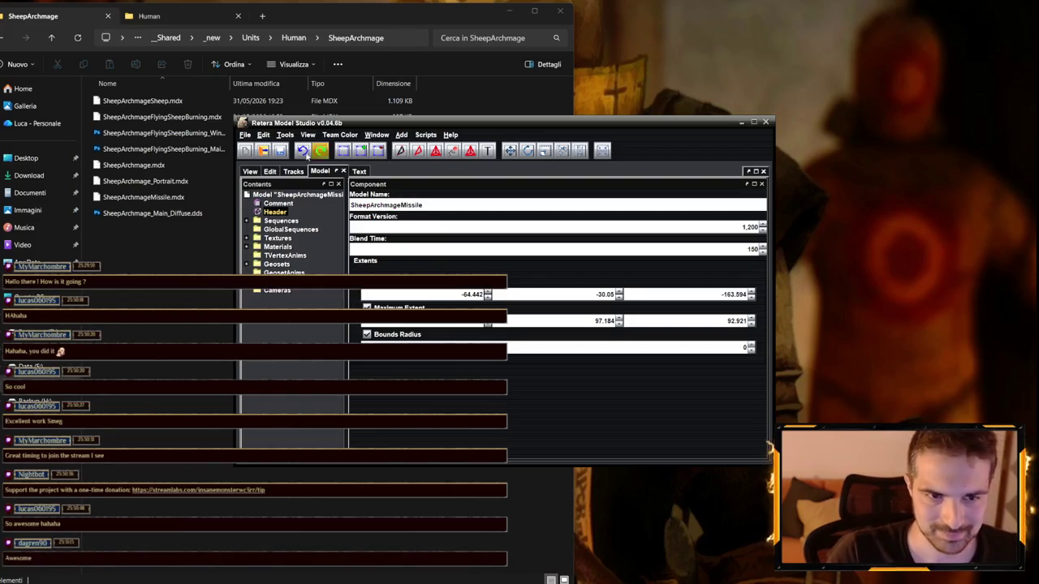
- Save As over SheepArchmageMissile.mdx, confirming the overwrite
click(244, 135)
mouse_move(285, 135)
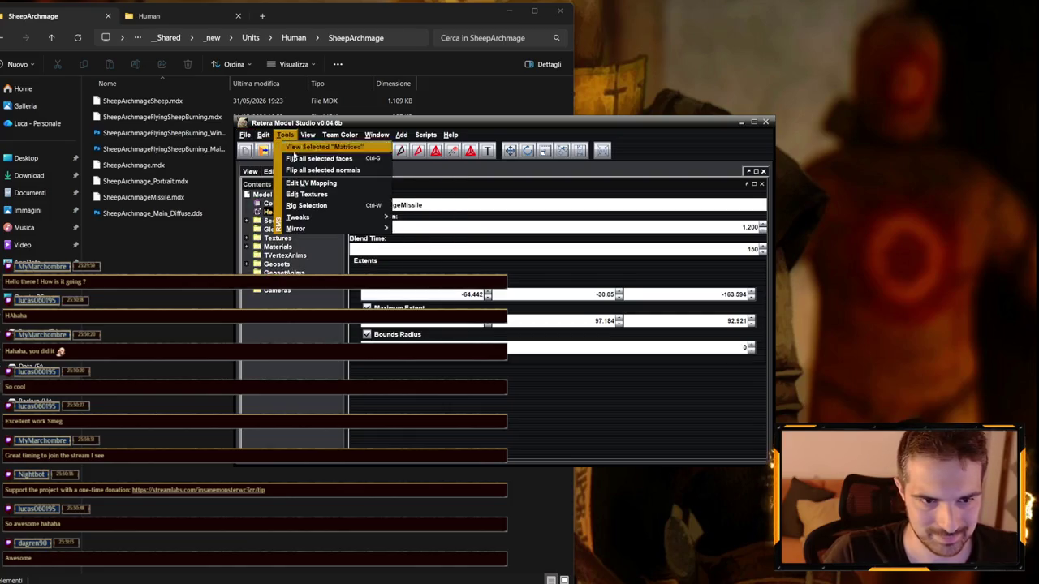
click(268, 214)
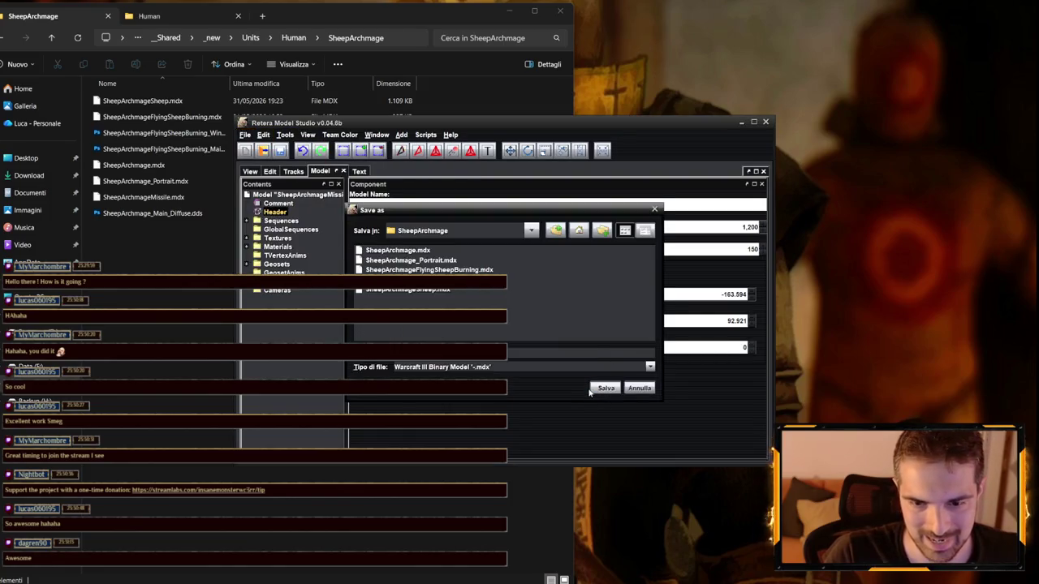
click(603, 389)
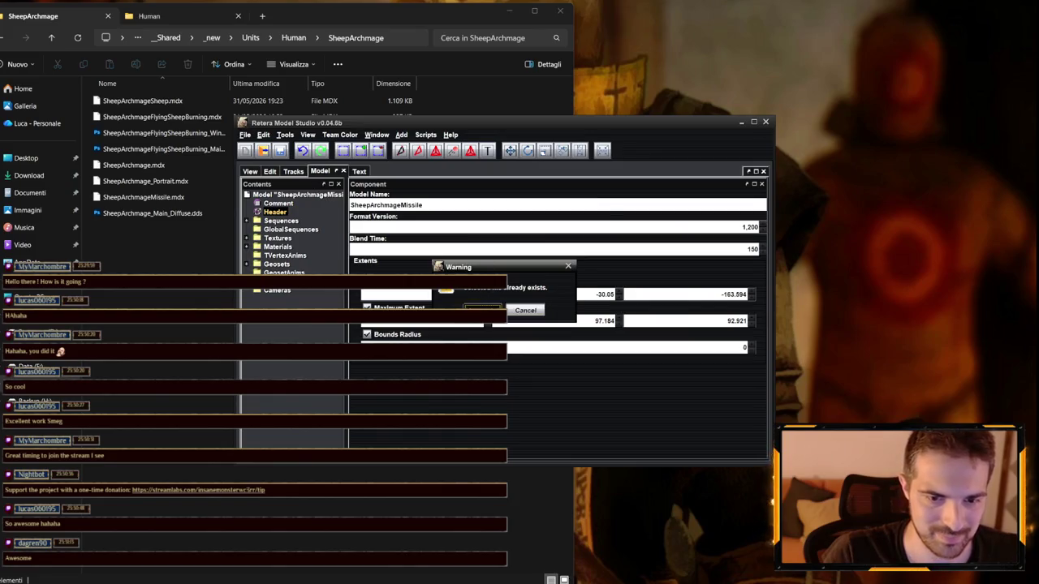
key(Return)
click(244, 134)
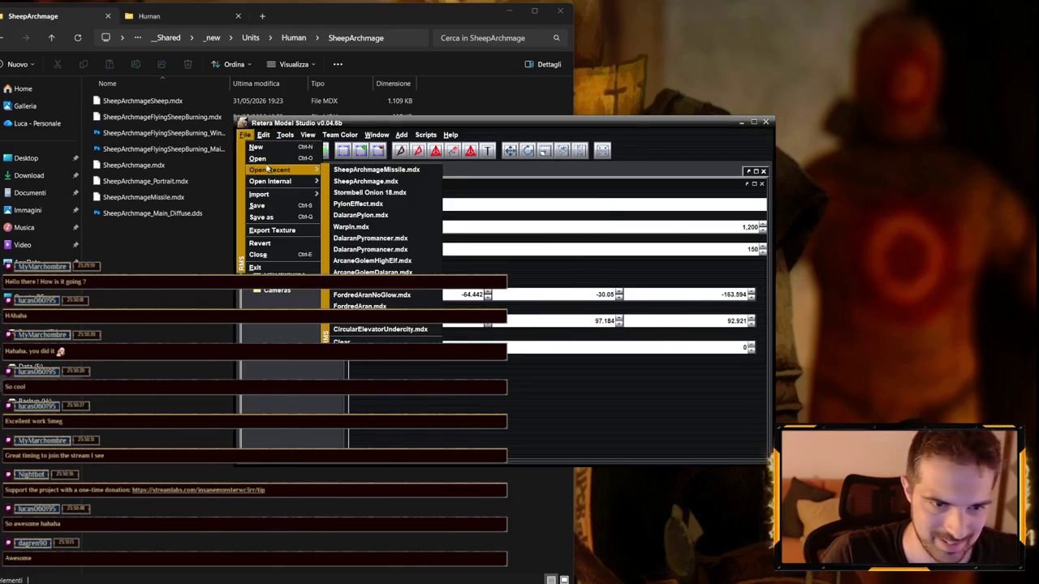
- Open SheepArchmageSheep.mdx and set its Model Name to SheepArchmageSheep
click(271, 168)
click(439, 292)
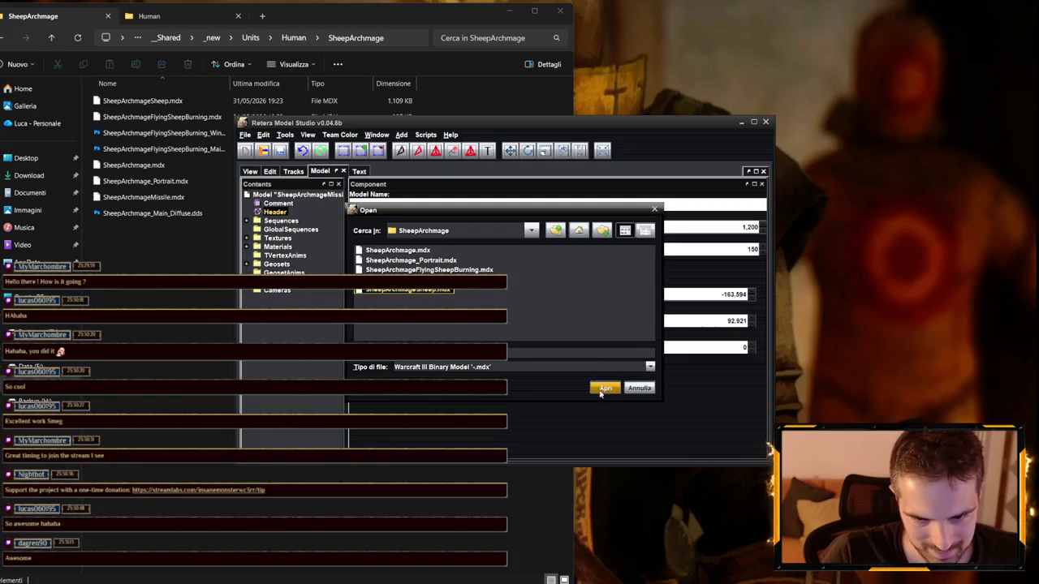
click(602, 389)
click(269, 214)
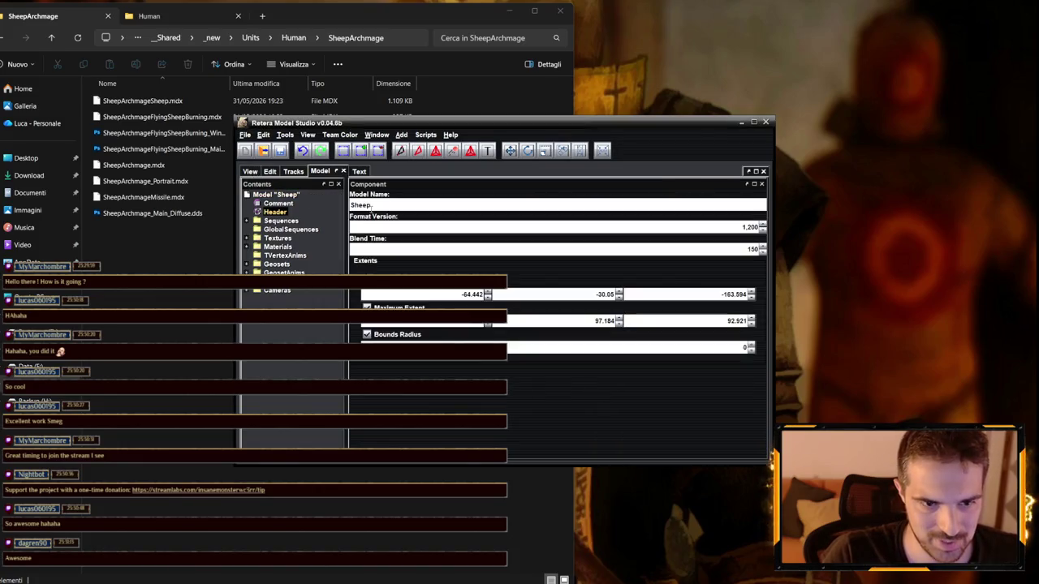
click(392, 205)
text(ArchmageSh)
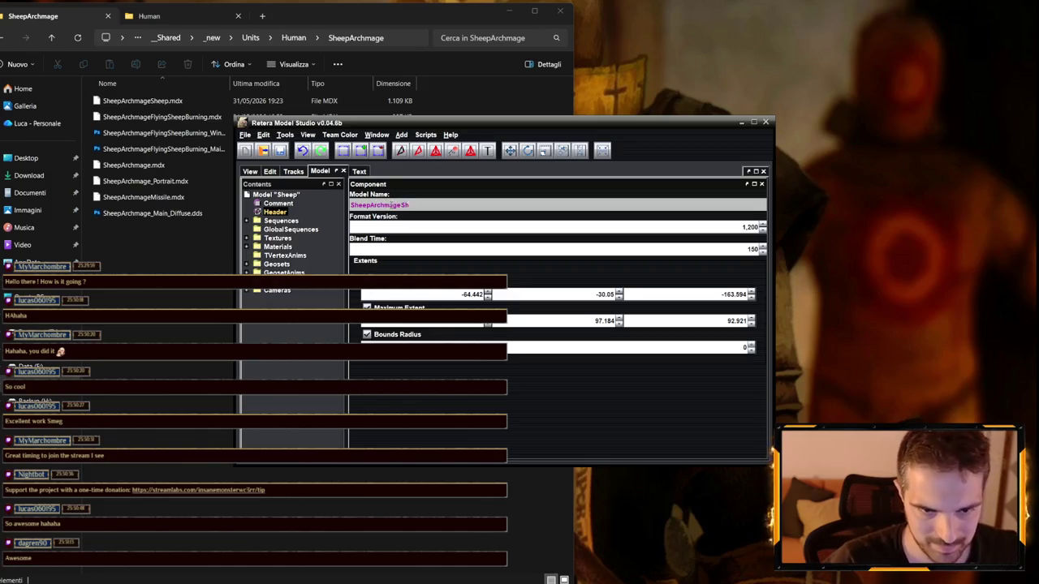
text(eep)
key(Return)
- Preview the Death Spell 1 animation, then return to Stand 1
click(250, 172)
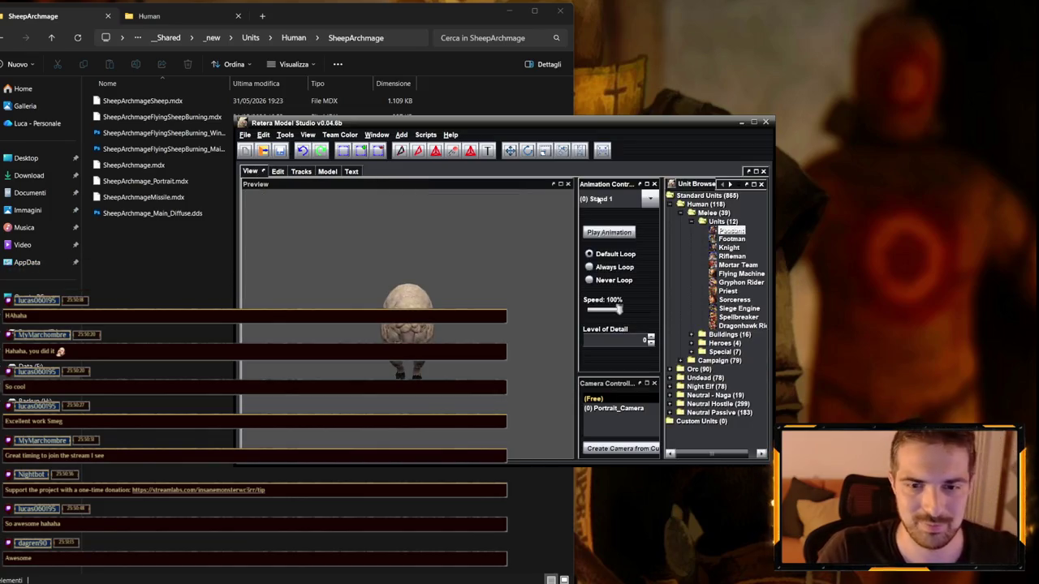
click(650, 198)
scroll(616, 260, down, 2)
click(619, 281)
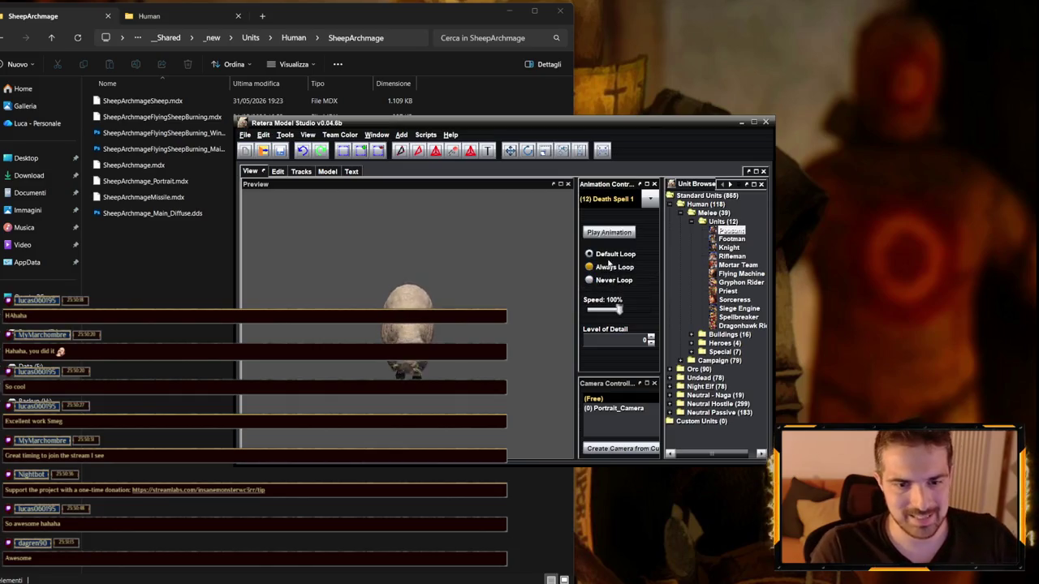
click(625, 199)
scroll(609, 243, up, 2)
click(604, 214)
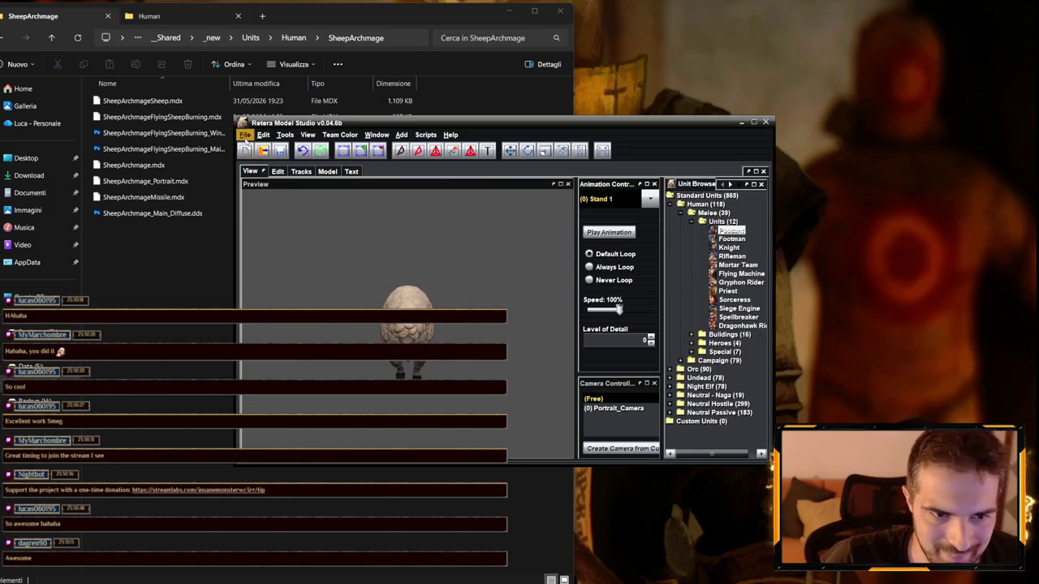
- Save the sheep model over SheepArchmageSheep.mdx
click(244, 135)
click(268, 216)
click(604, 389)
click(535, 314)
- Open SheepArchmageFlyingSheepBurning.mdx
click(245, 135)
click(268, 154)
click(426, 270)
click(605, 388)
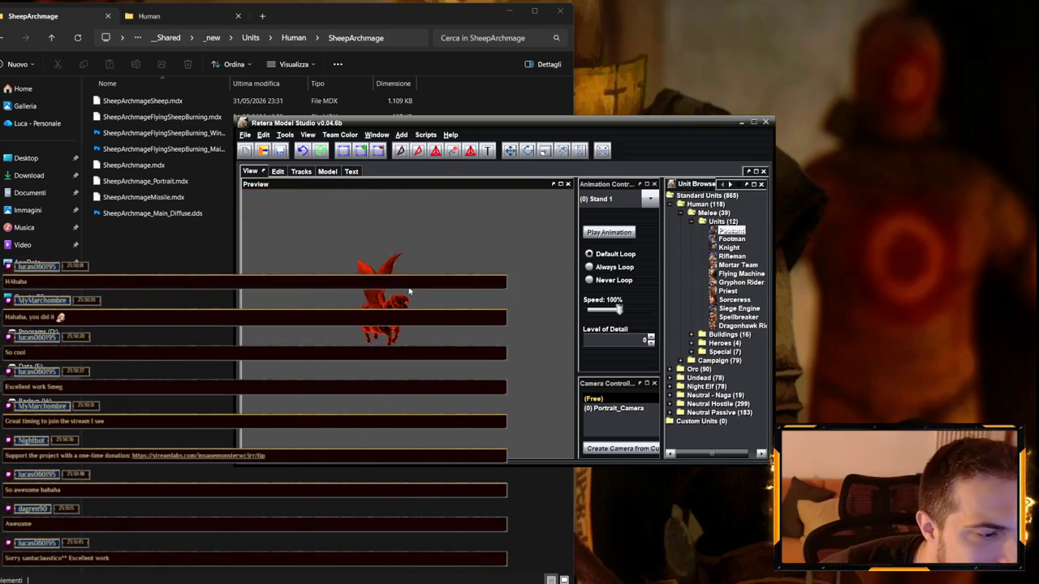
- Preview Death 1, then set the header Model Name to SheepArchmageFlyingSheepBurning
click(590, 200)
click(615, 248)
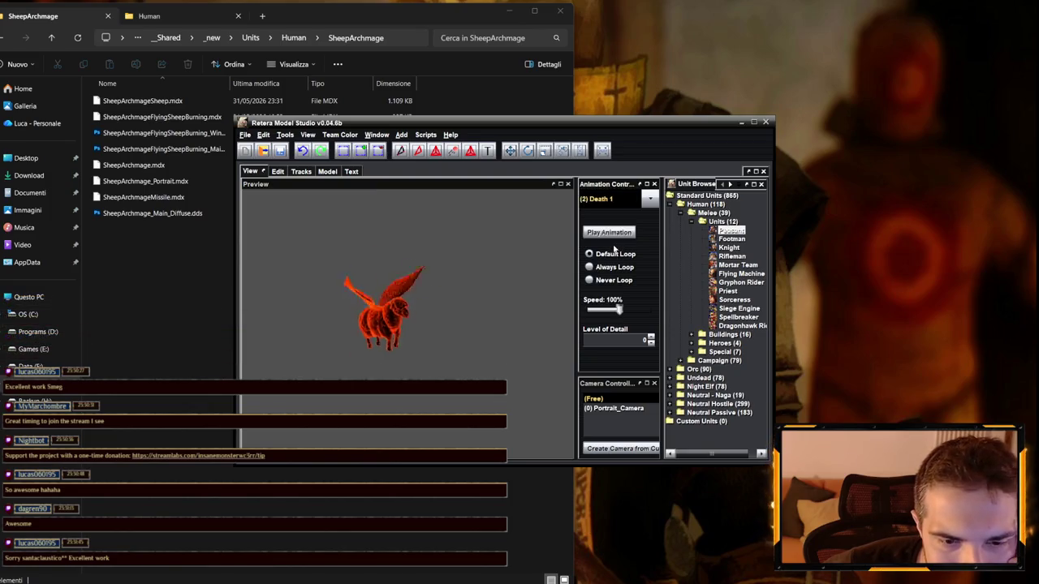
click(322, 175)
click(276, 212)
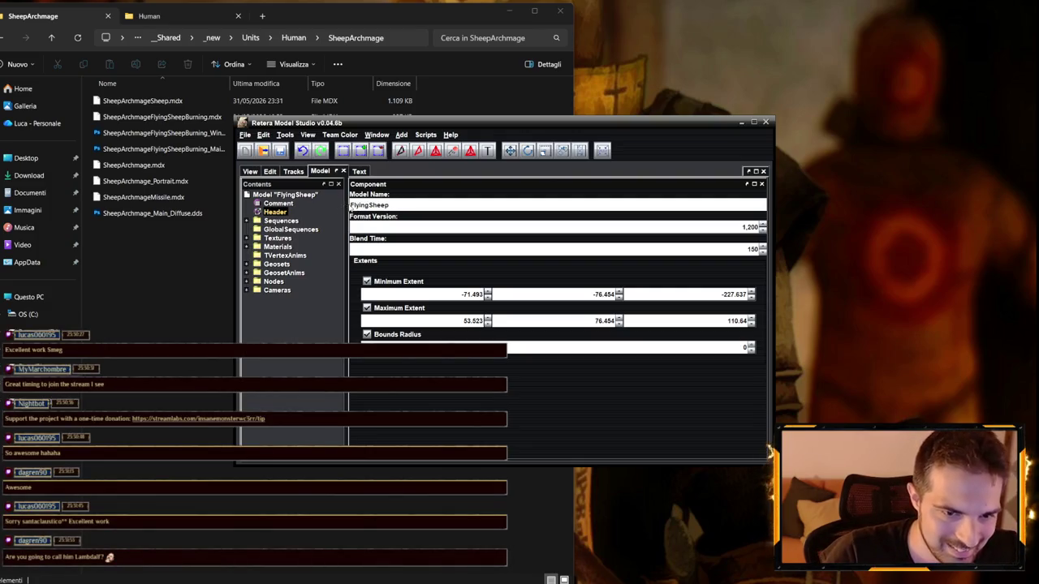
text(S)
text(ArchmageFlyingSheep)
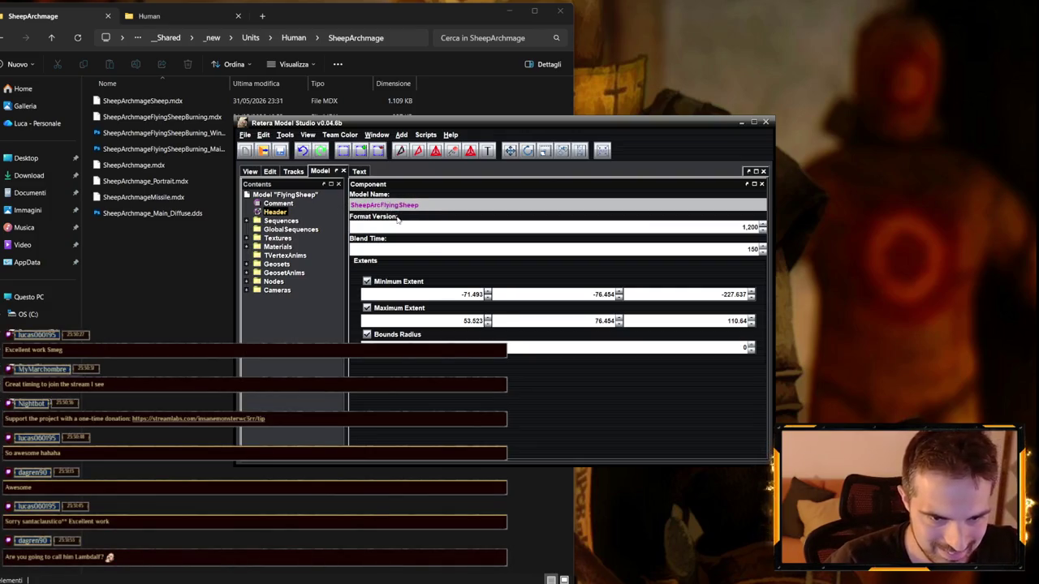
text(B)
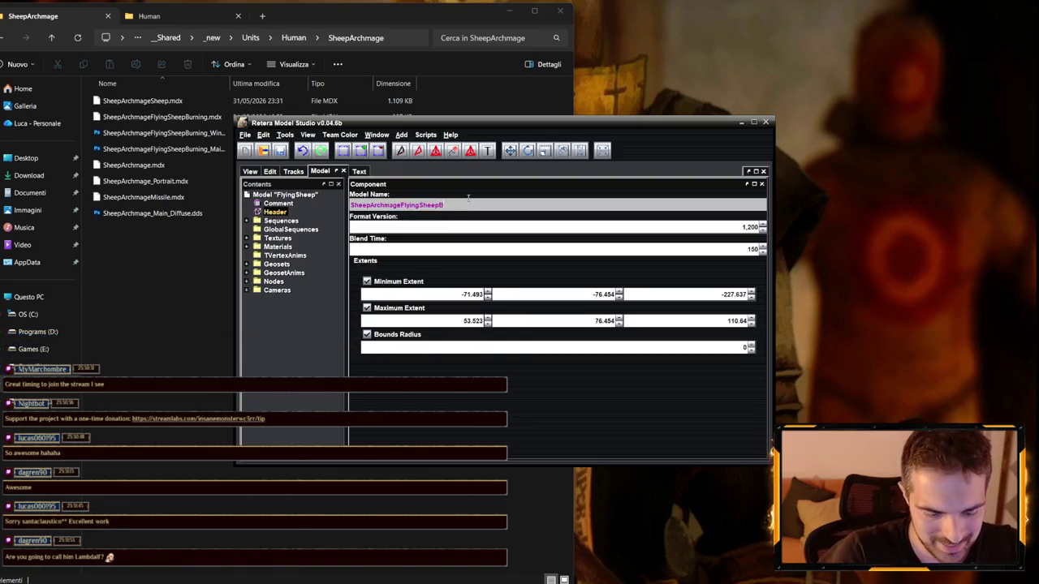
text(urning)
key(Return)
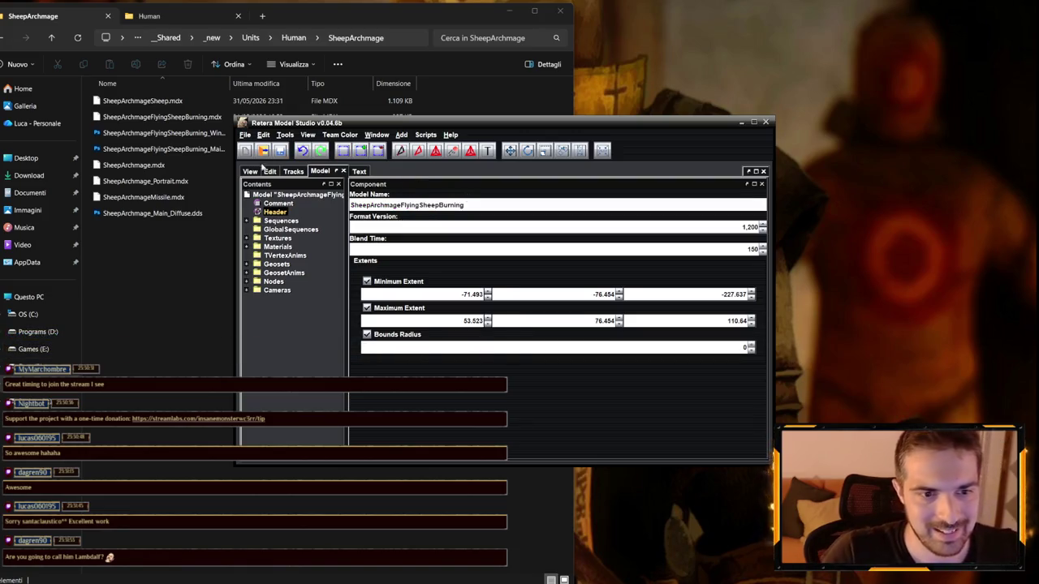
- Save As over SheepArchmageFlyingSheepBurning.mdx, accepting the overwrite
click(250, 171)
click(244, 135)
click(258, 208)
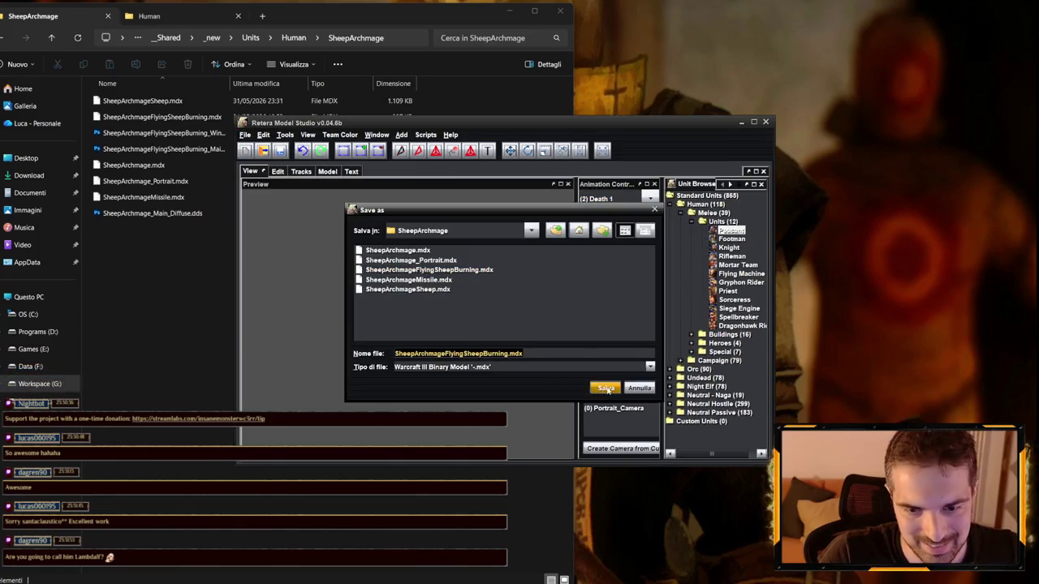
click(606, 389)
click(482, 312)
click(245, 135)
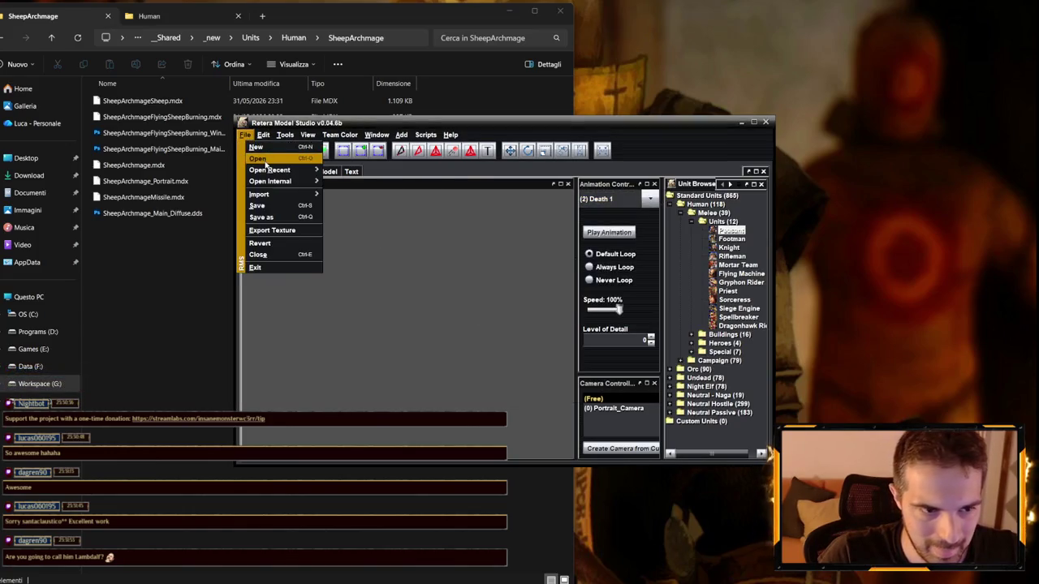
- Inspect the flying sheep's normal map texture path in Edit Textures
mouse_move(285, 134)
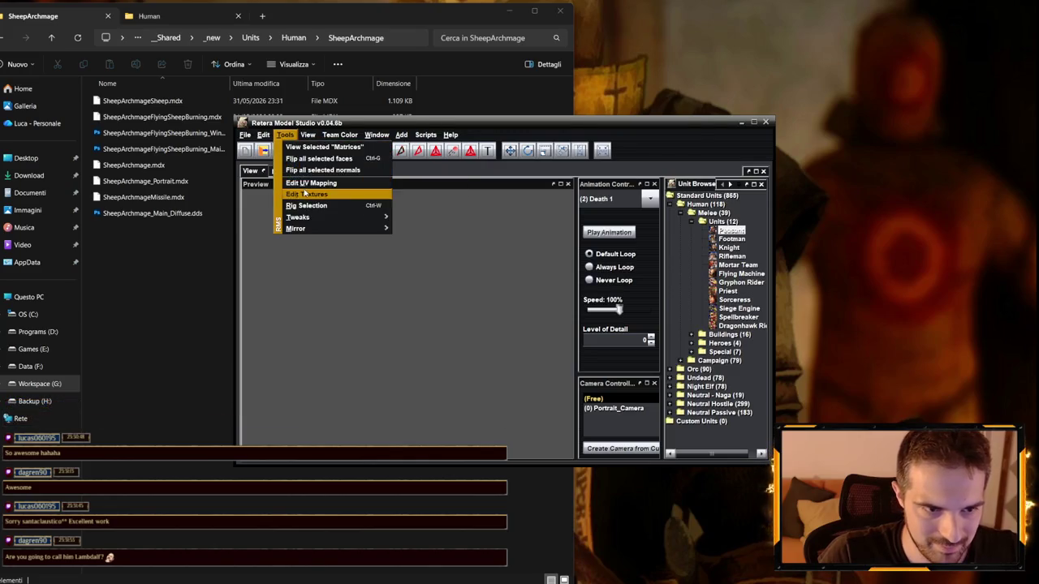
click(304, 193)
click(365, 202)
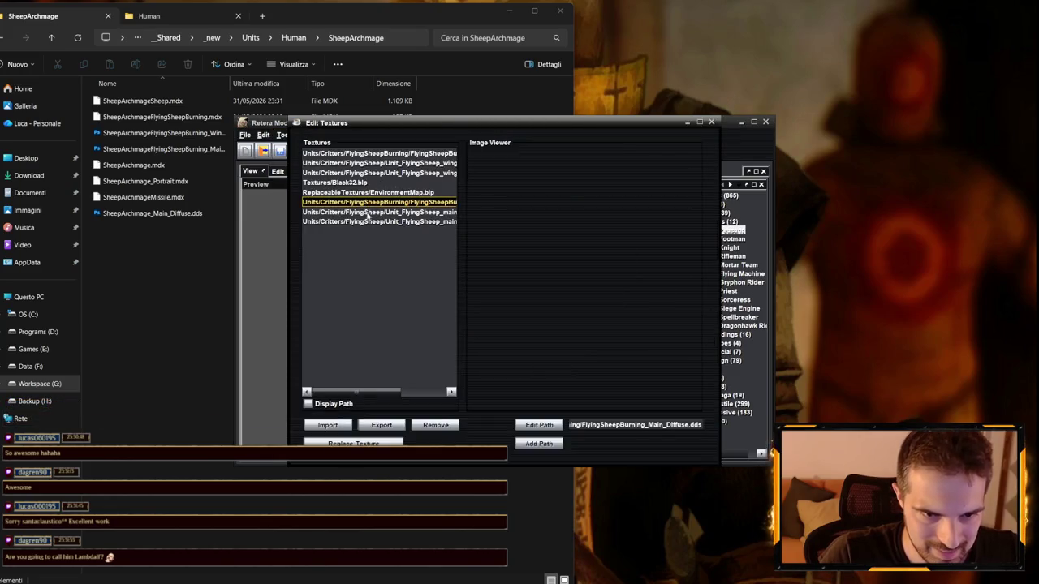
click(367, 213)
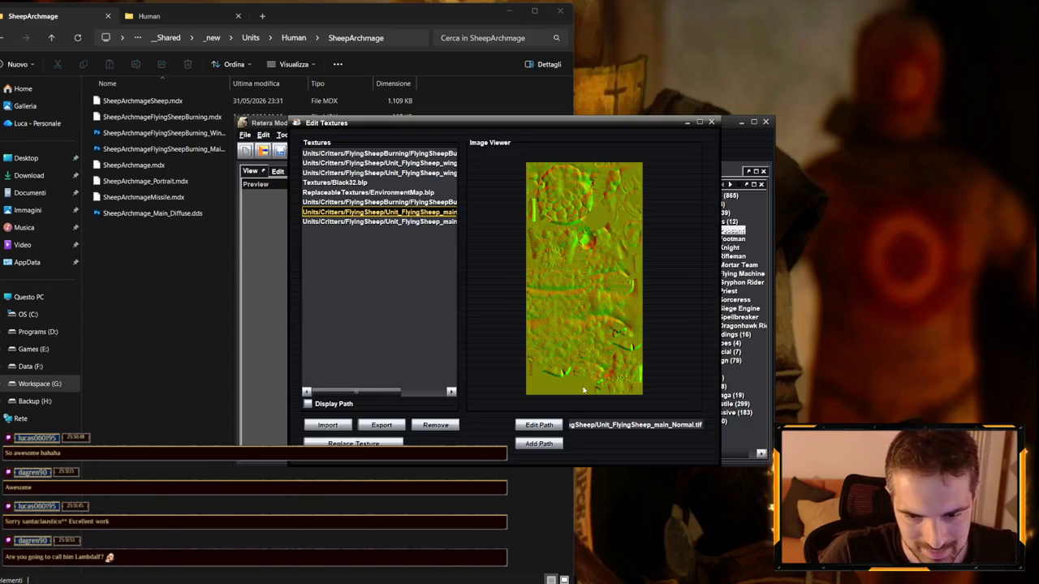
click(539, 425)
click(607, 425)
key(End)
key(ctrl+Left)
key(ctrl+Left)
key(ctrl+Left)
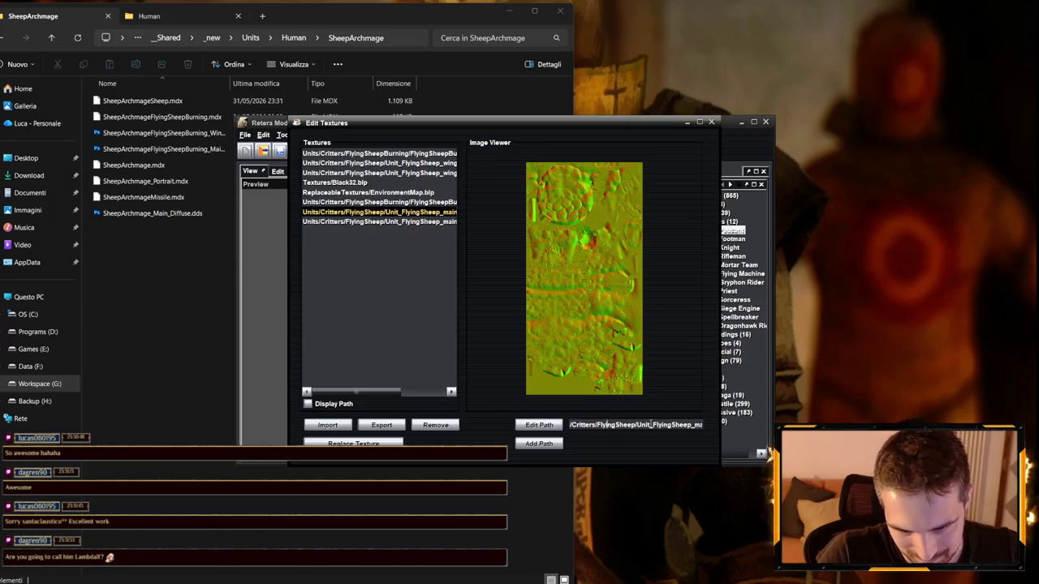
key(End)
key(Left)
key(Left)
key(Left)
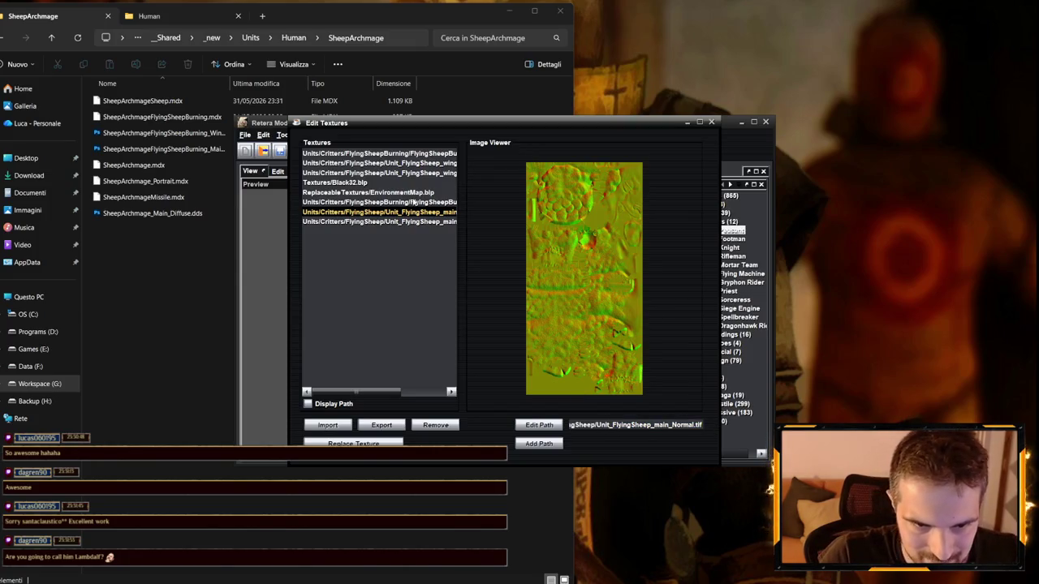
- Select the first FlyingSheepBurning wings texture's path field and widen the texture window
click(421, 201)
key(Down)
click(422, 201)
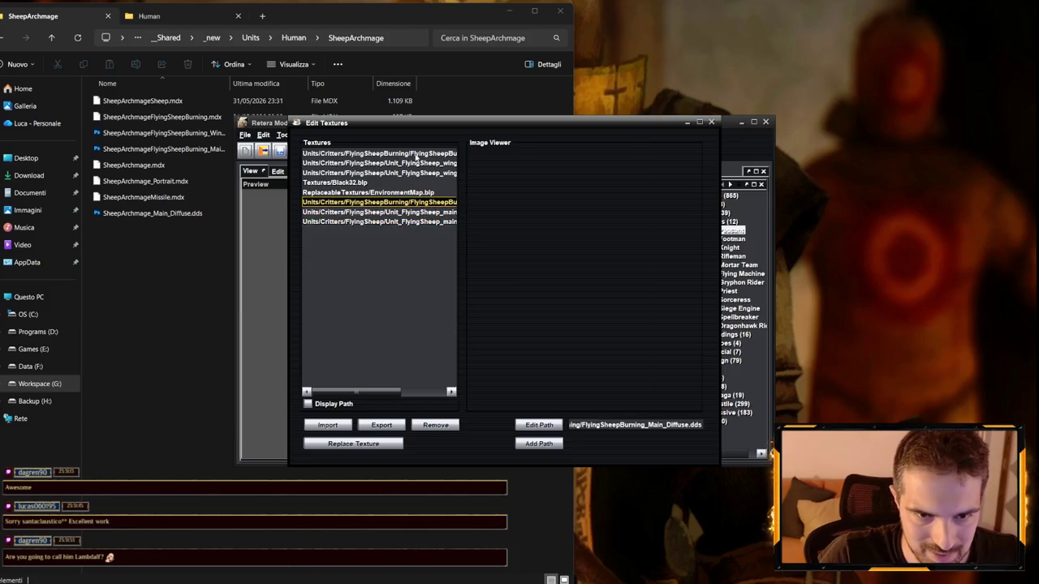
click(418, 153)
click(594, 426)
key(End)
drag(721, 406, 991, 402)
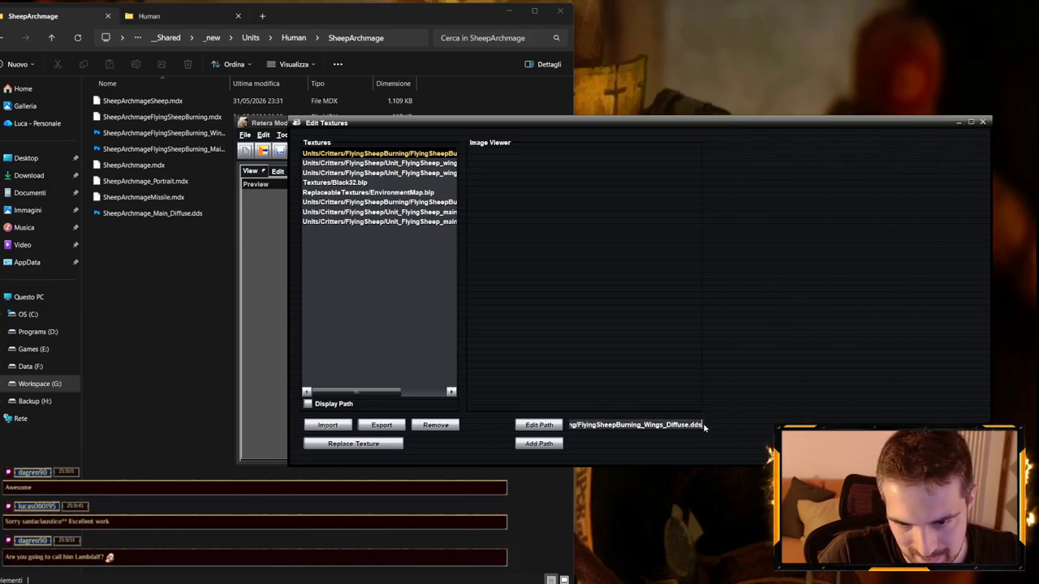
- Change the wings texture path from Units/Critters/FlyingSheepBurning/ to Units/Human/SheepArchmage/SheepArchmage
key(Home)
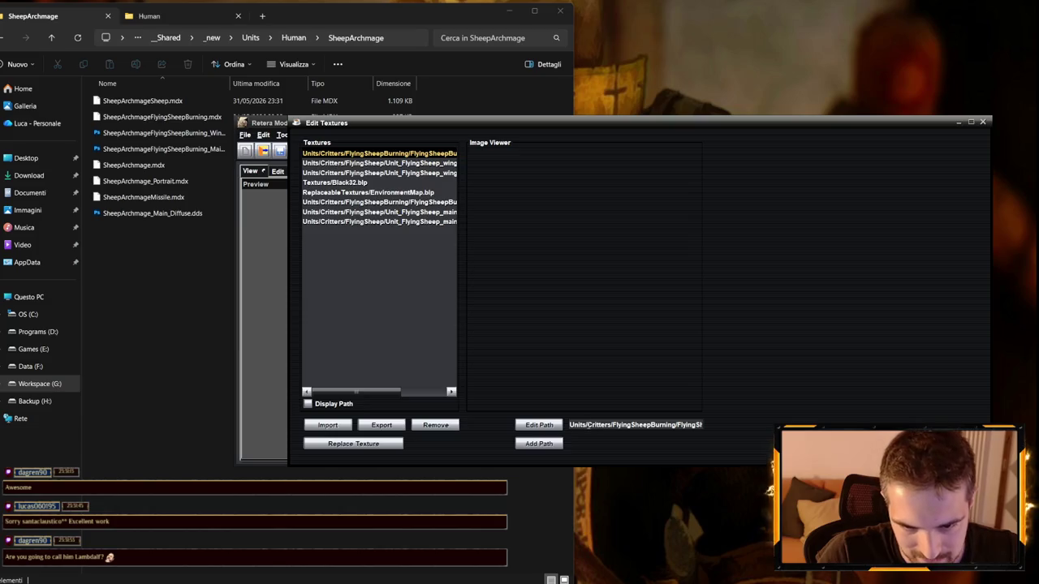
double_click(607, 425)
text(Human)
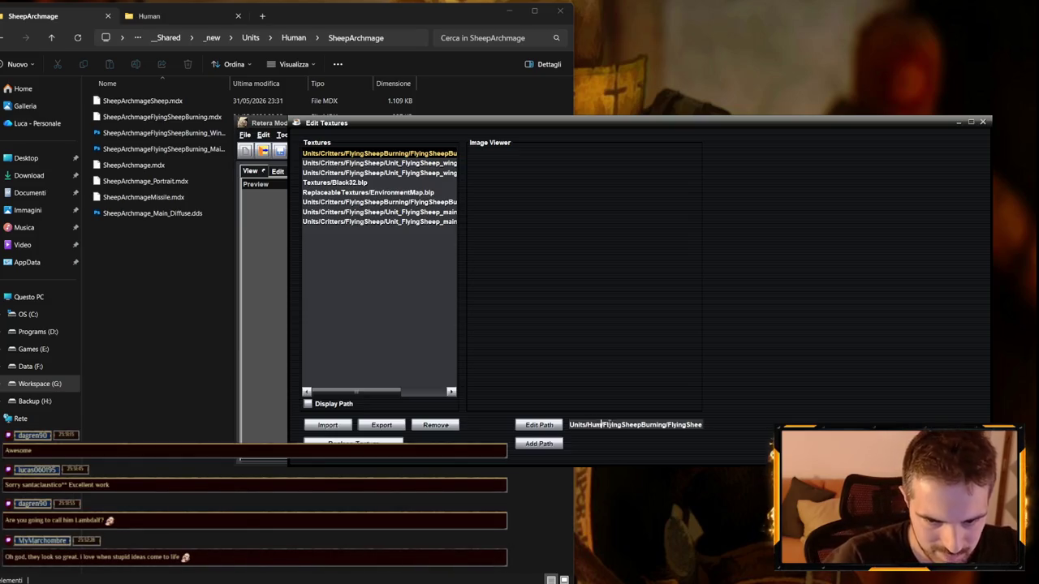
drag(672, 425, 615, 425)
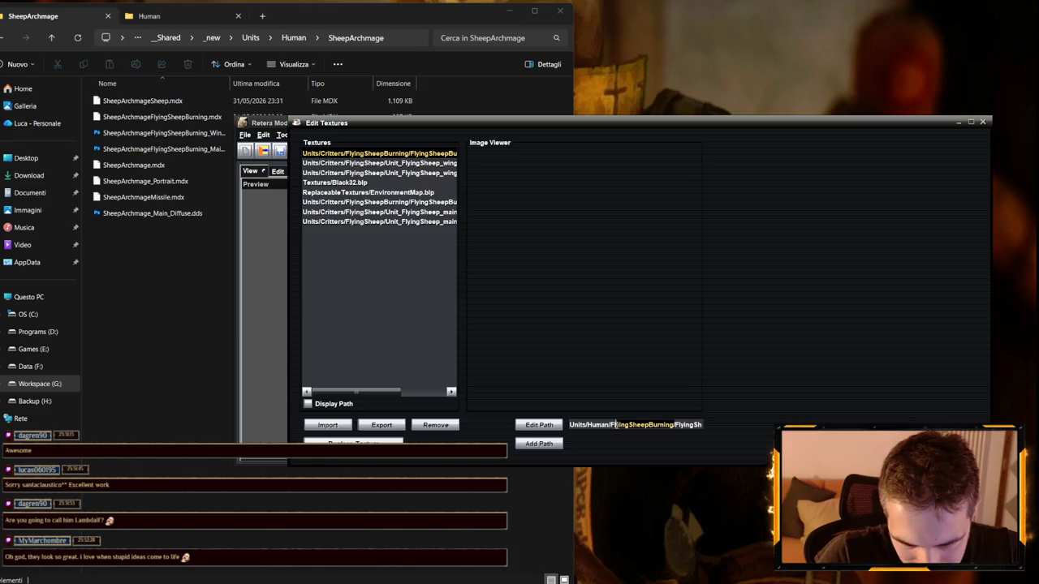
text(Sheep)
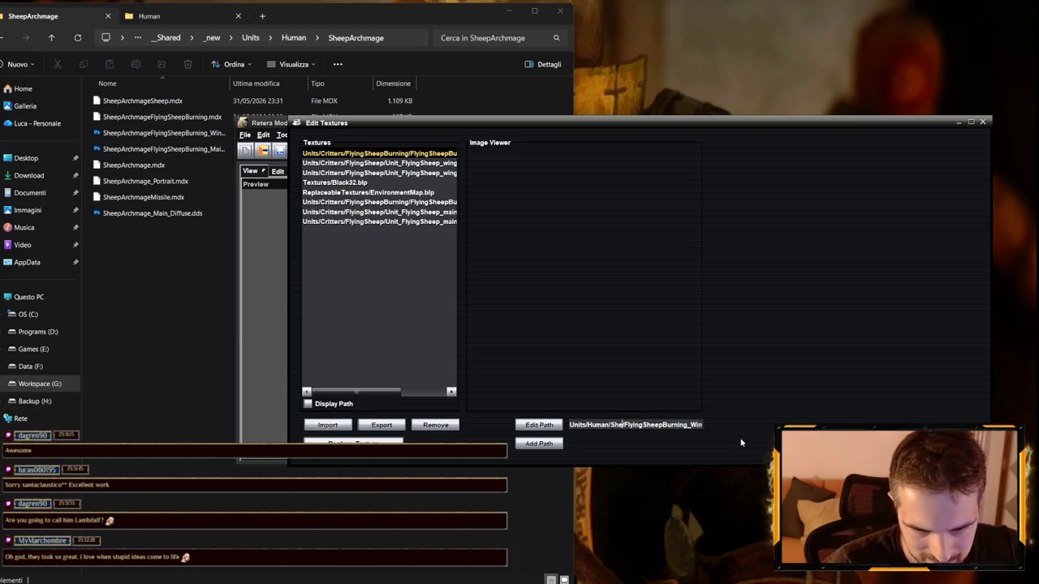
text(Arch)
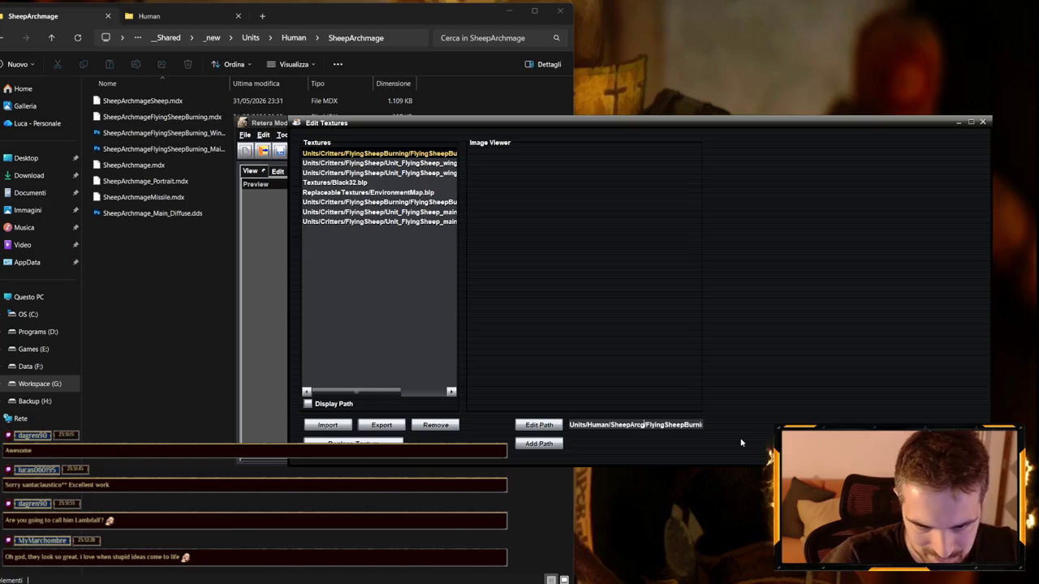
text(mage)
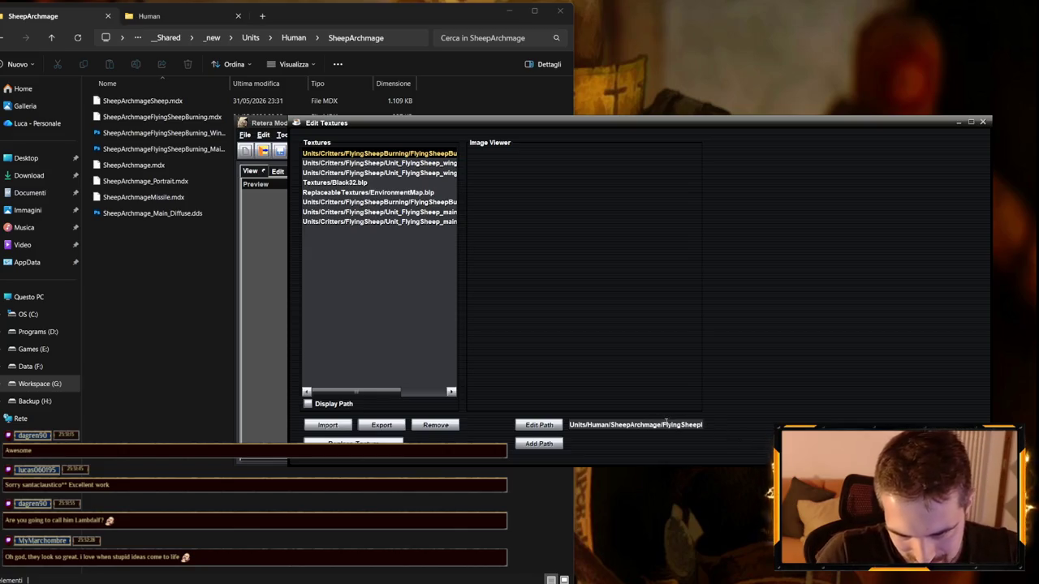
text(/)
double_click(618, 424)
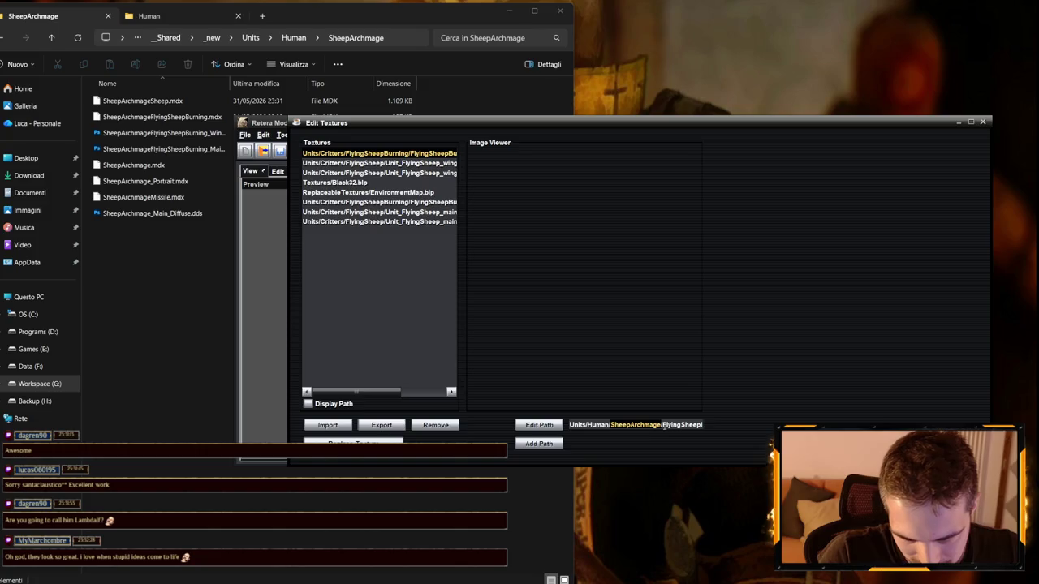
key(End)
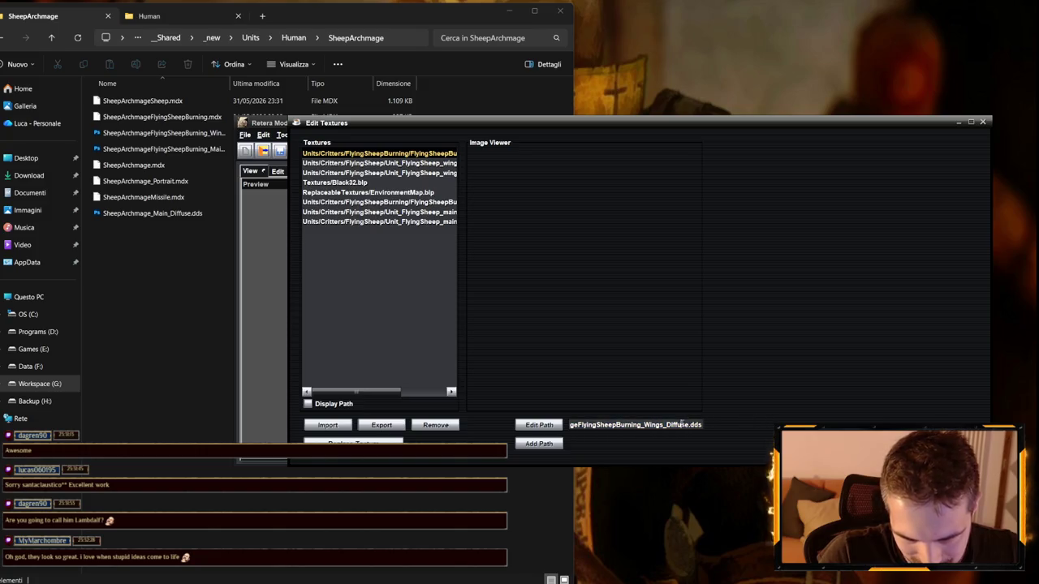
key(Return)
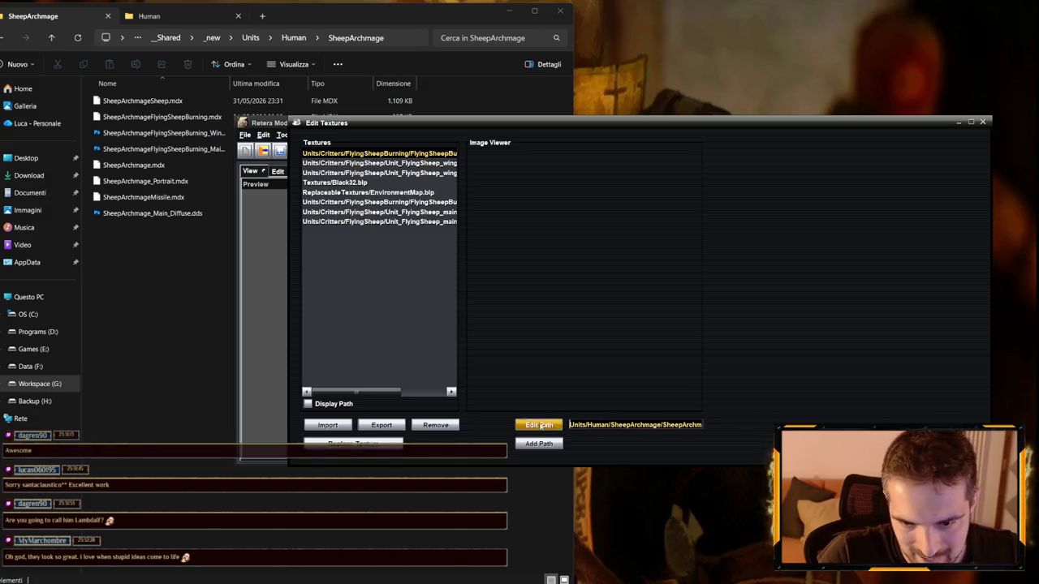
key(End)
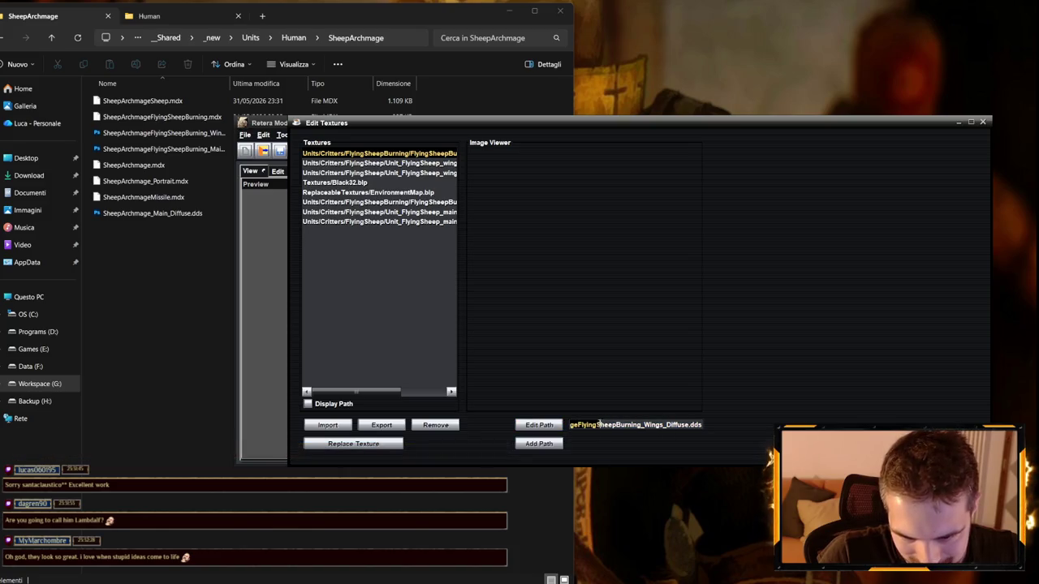
key(Left)
key(Left)
key(Left)
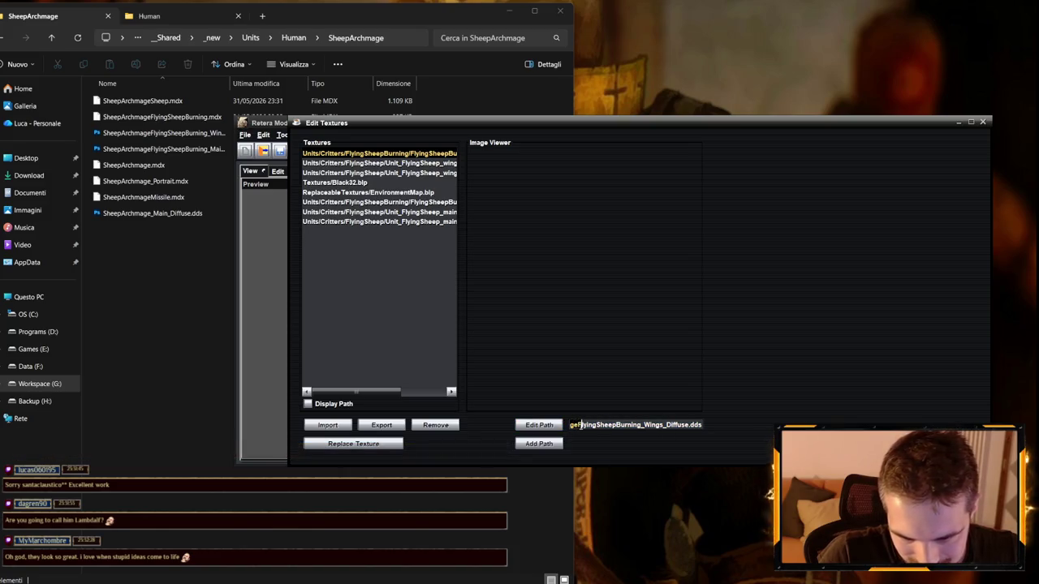
key(Return)
- Paste the same SheepArchmage prefix into the burning main diffuse texture path and apply it
click(404, 172)
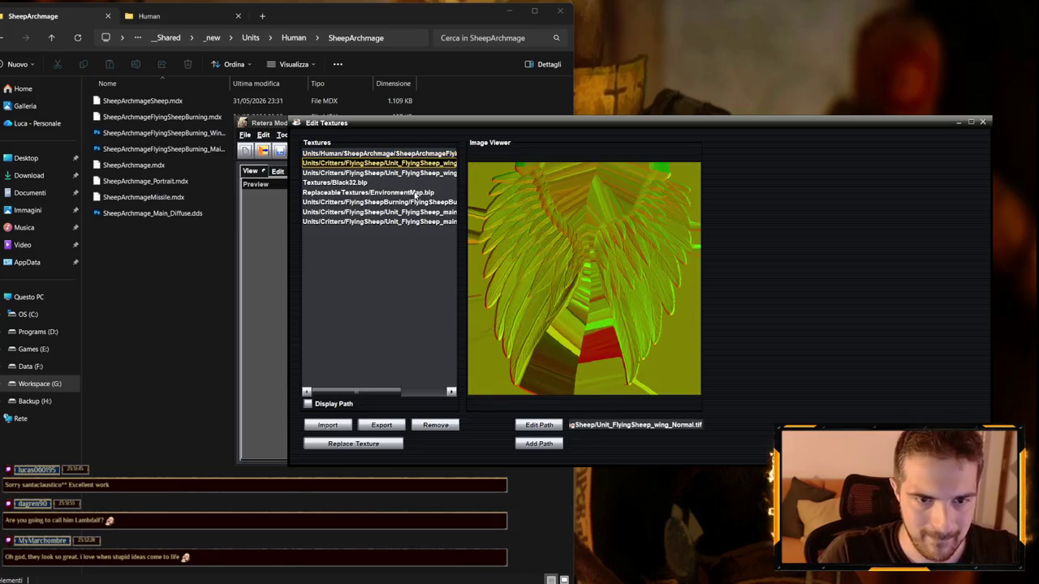
click(425, 203)
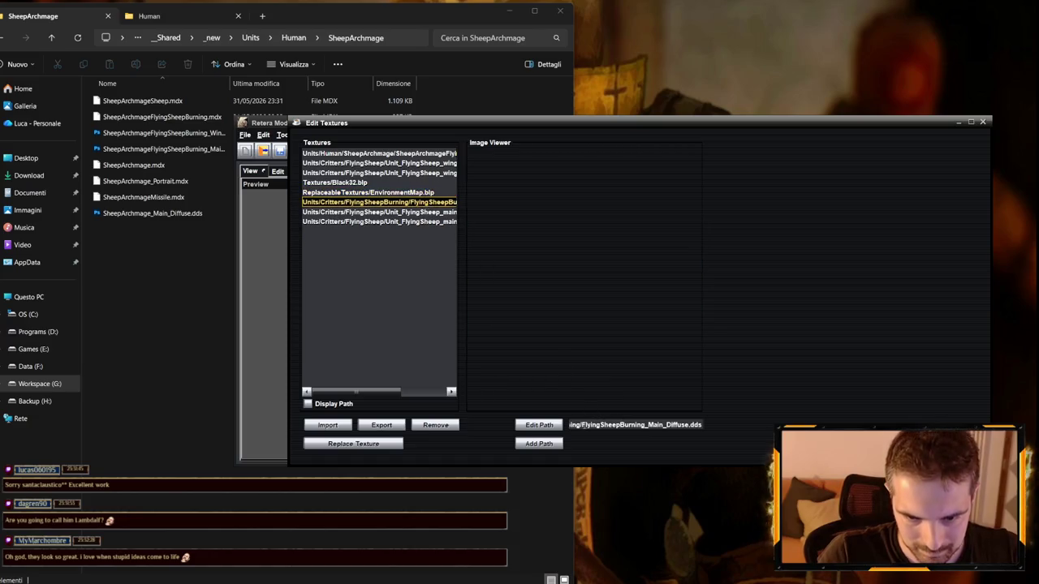
click(539, 425)
key(ctrl+v)
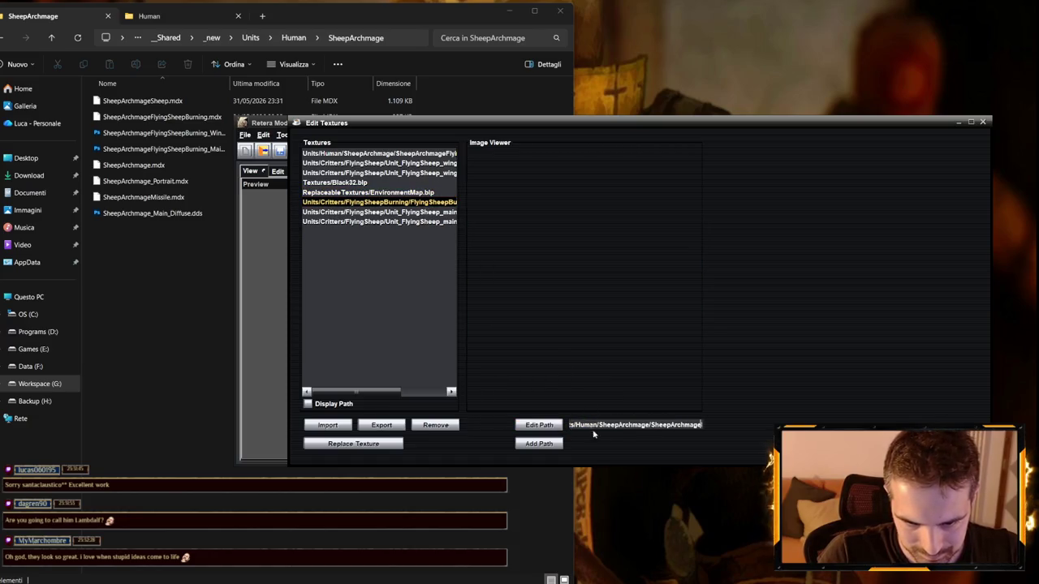
key(Return)
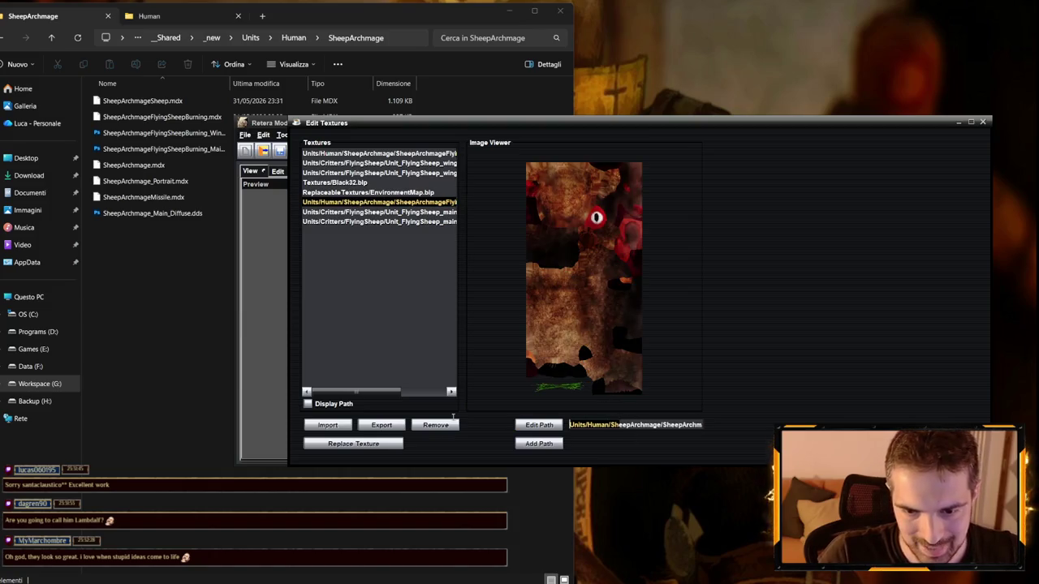
- Close the texture editor and save the model under its existing name
click(982, 122)
click(244, 135)
click(261, 217)
- Confirm overwriting the saved model, then load SheepArchmage_Portrait.mdx
click(606, 388)
click(475, 311)
click(244, 135)
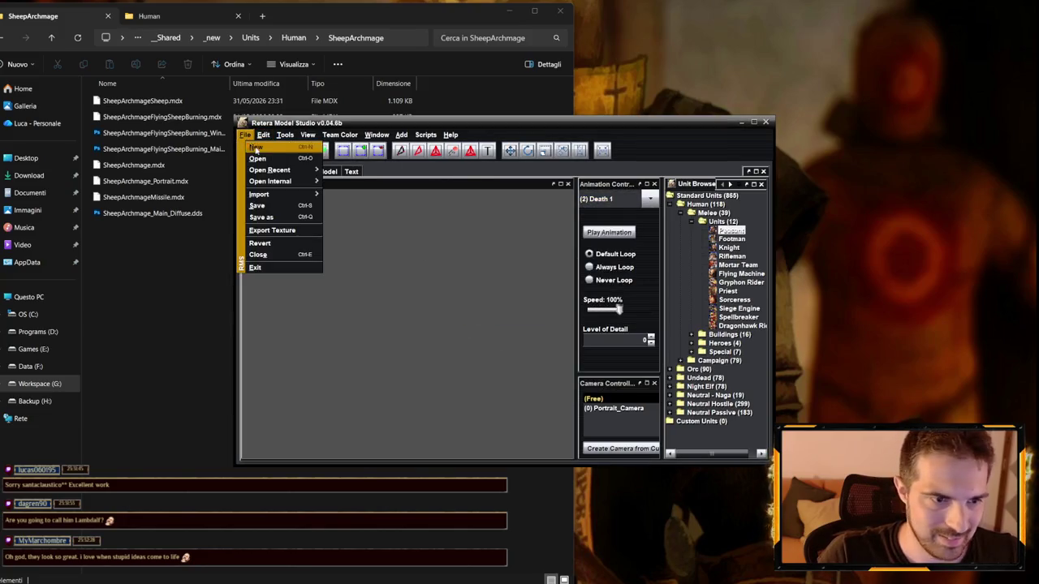
click(258, 158)
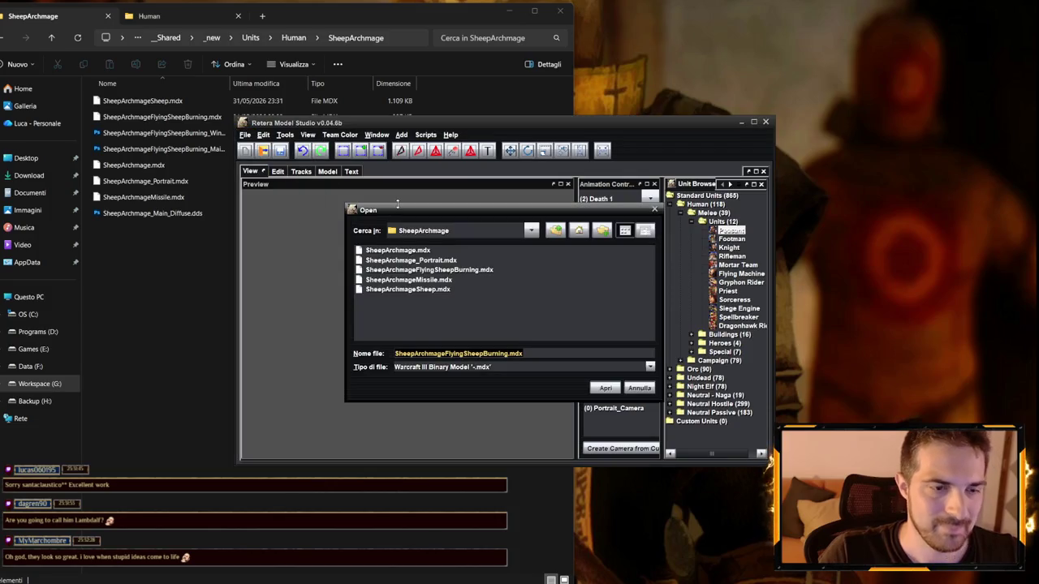
click(438, 261)
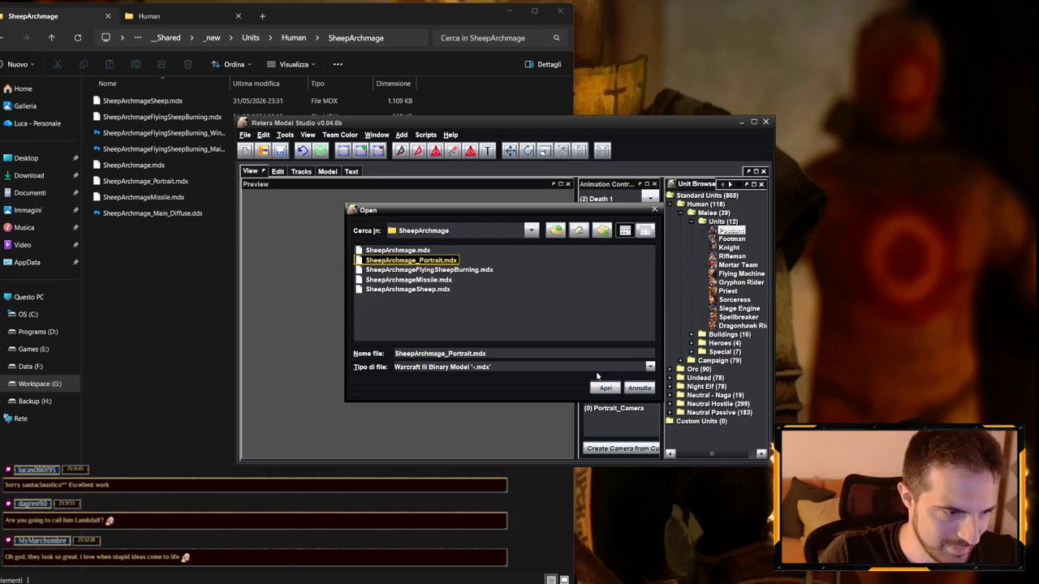
click(606, 387)
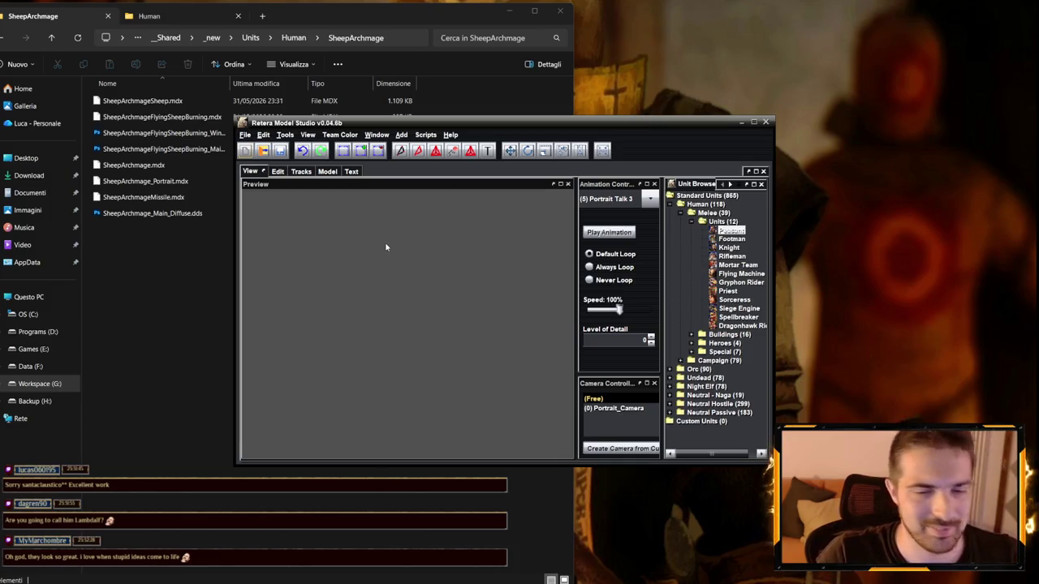
- Preview the Portrait Talk 1, Portrait Talk 2 and Portrait 2 animations, then show the model header
click(621, 199)
click(609, 253)
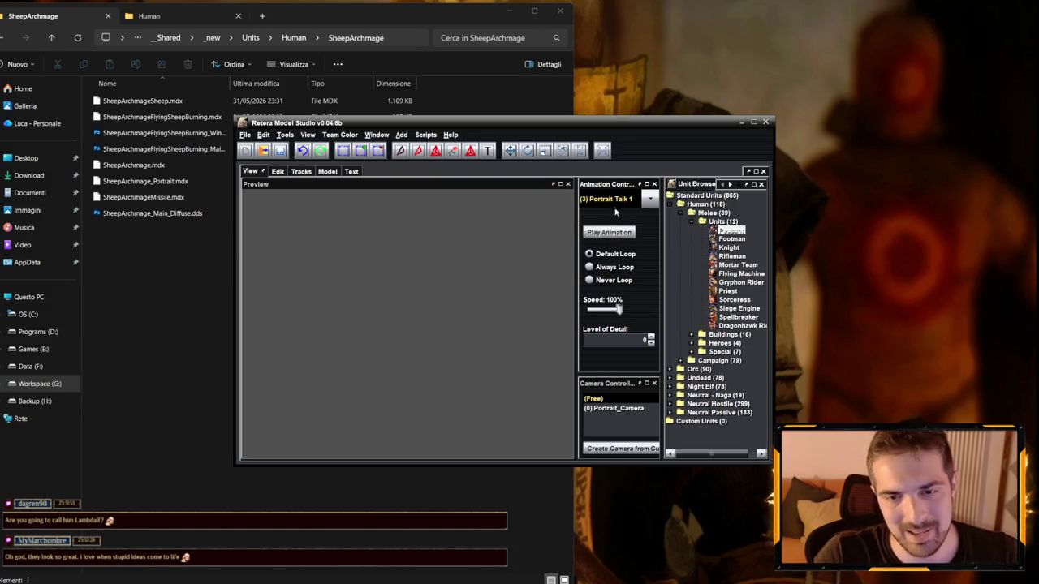
click(621, 199)
click(605, 252)
click(621, 199)
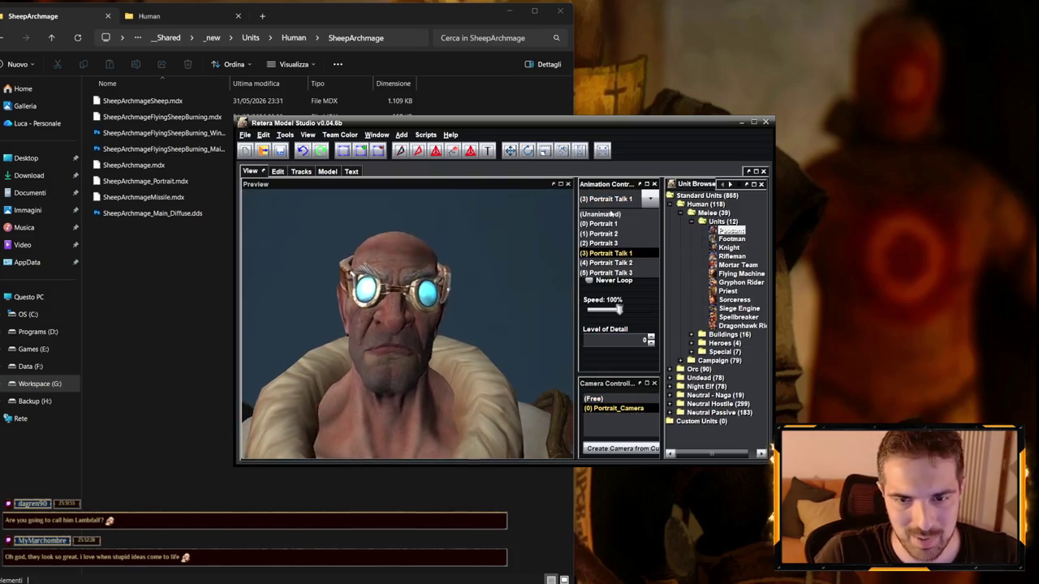
click(605, 262)
click(621, 199)
click(609, 232)
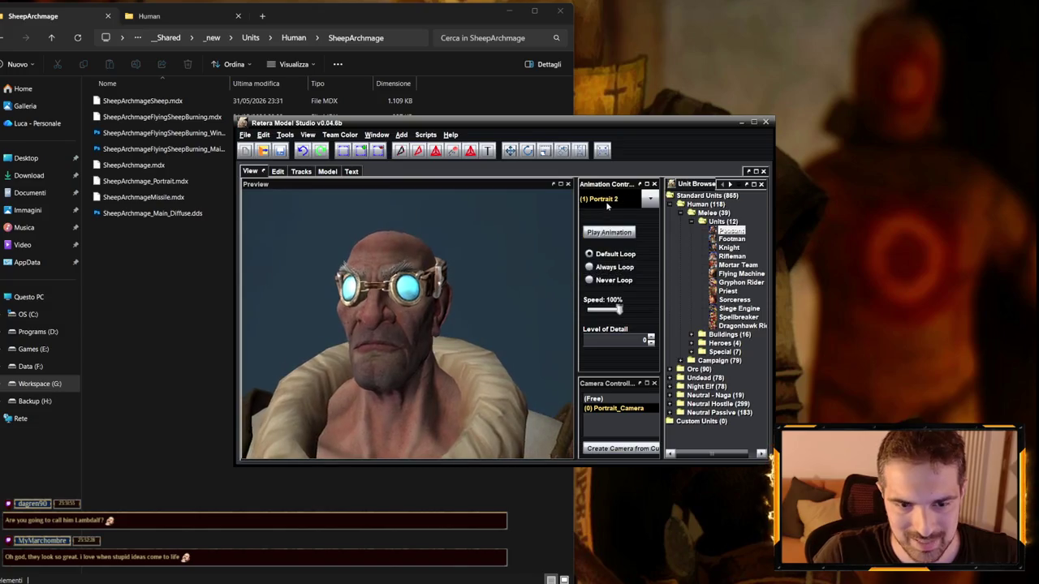
click(320, 171)
click(275, 212)
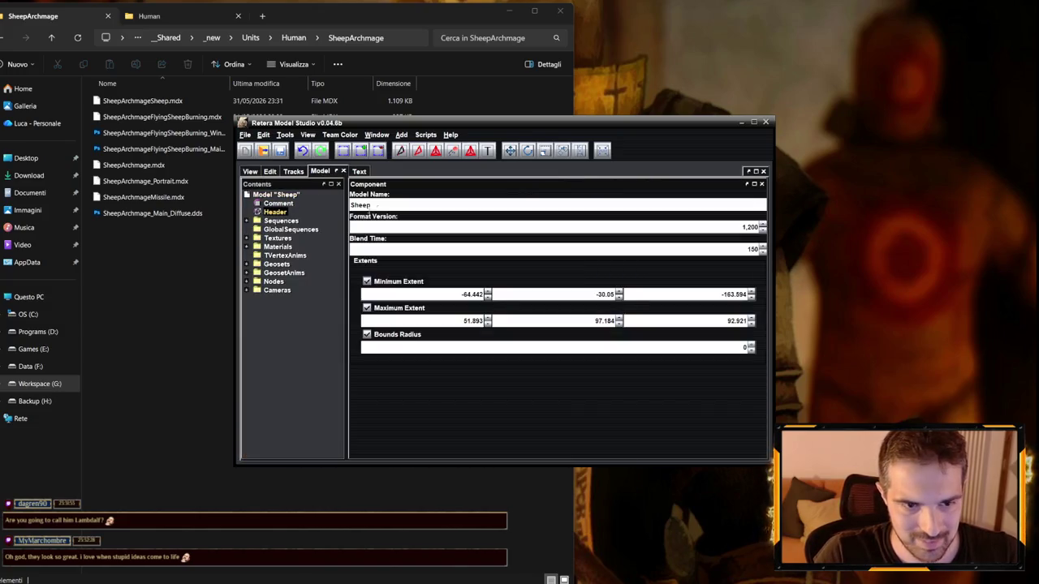
- Edit the portrait model's header name to the SheepArchmage portrait name
click(381, 204)
text(geF)
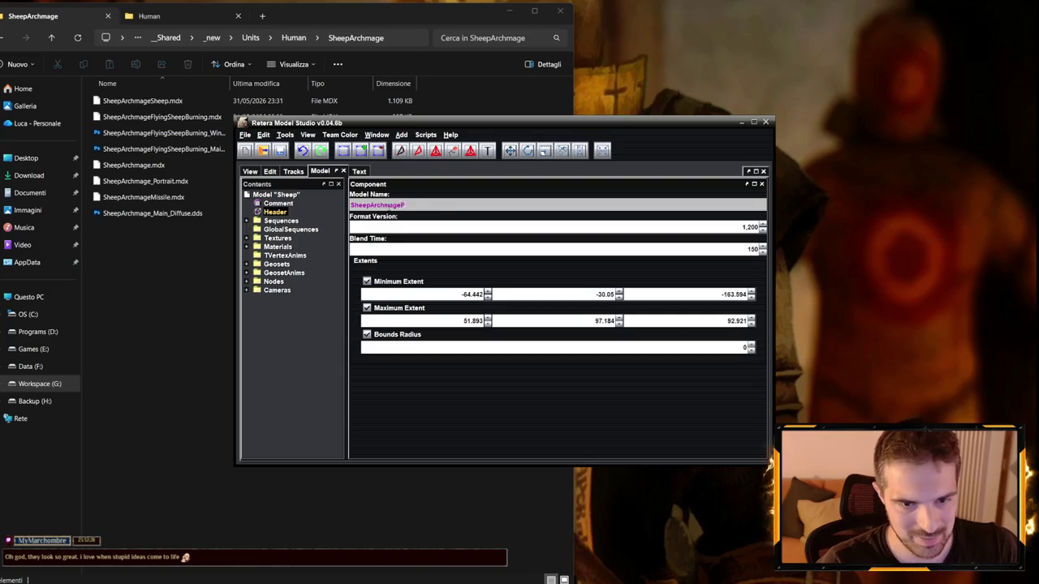
text(ait)
key(Return)
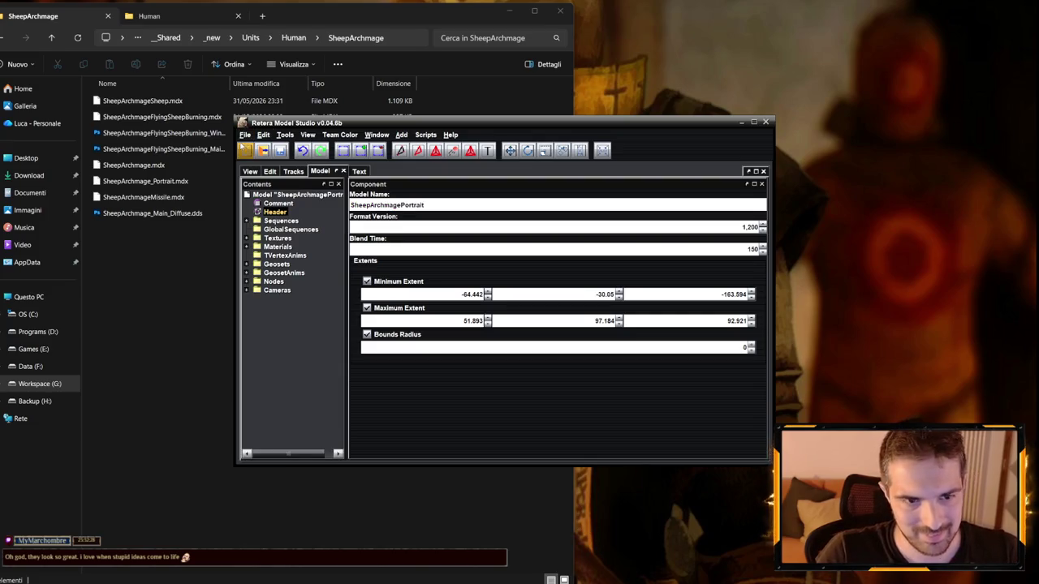
click(396, 205)
text(_)
- Save the portrait as SheepArchmage_Portrait.mdx, overwriting the existing file
click(247, 135)
click(261, 217)
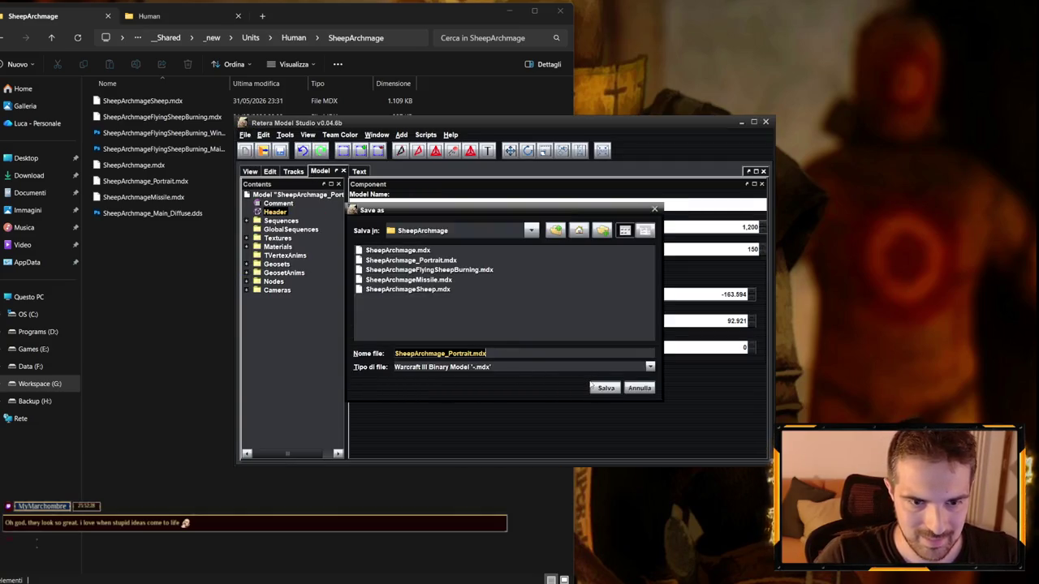
click(606, 388)
click(482, 313)
- Open SheepArchmage.mdx and change its model name to SheepArchmage
click(262, 150)
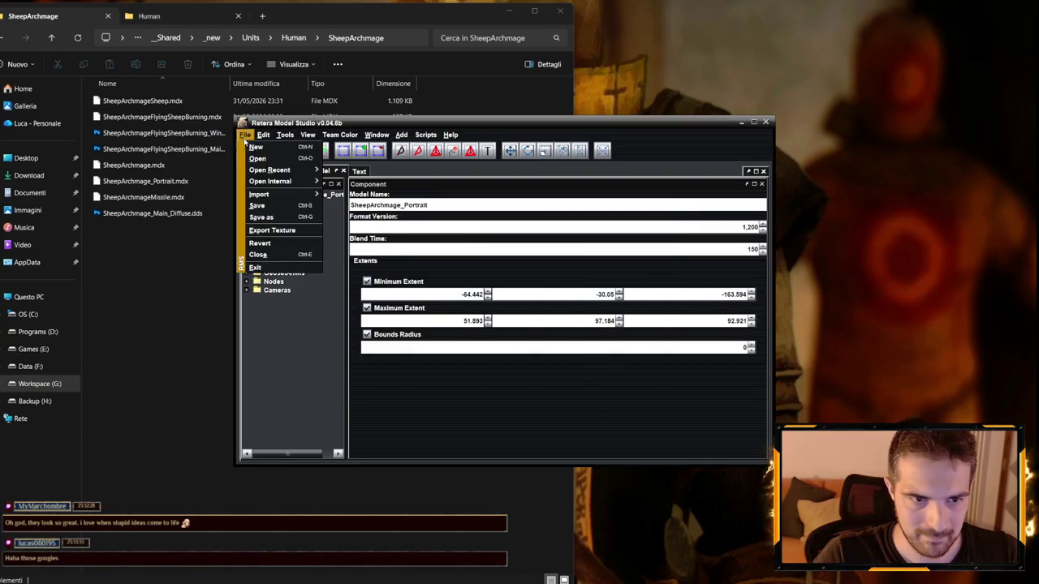
click(397, 251)
click(605, 388)
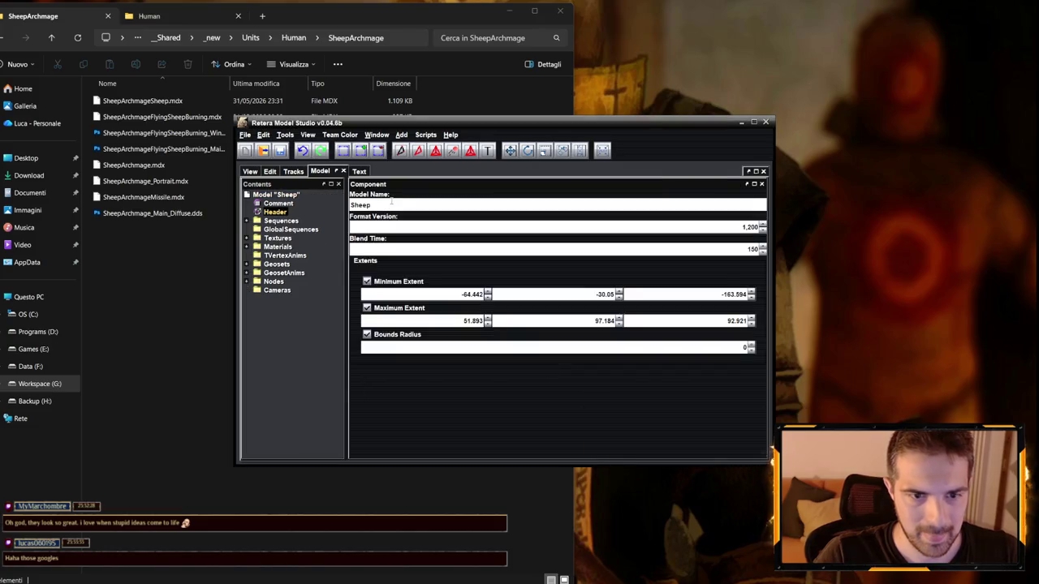
click(392, 203)
text(A)
key(Return)
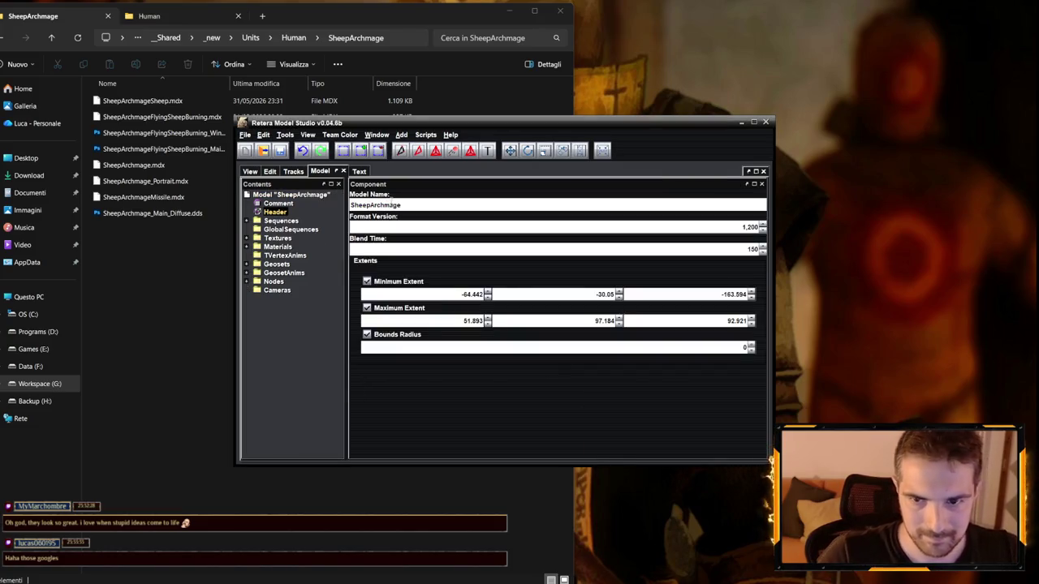
- Save it over SheepArchmage.mdx and close the model editor, answering the save prompt
click(244, 134)
click(260, 216)
click(606, 388)
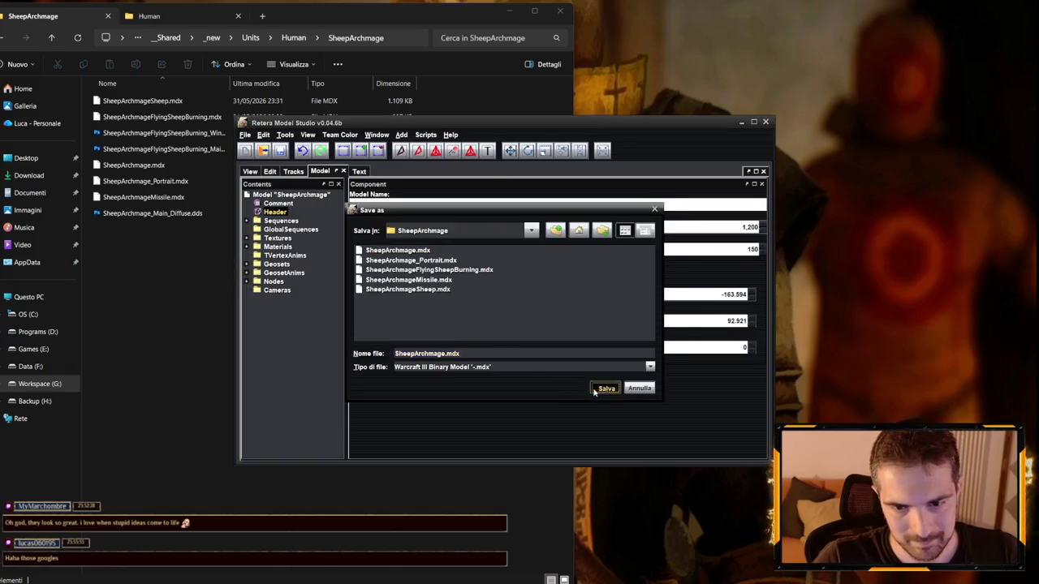
click(482, 311)
click(766, 123)
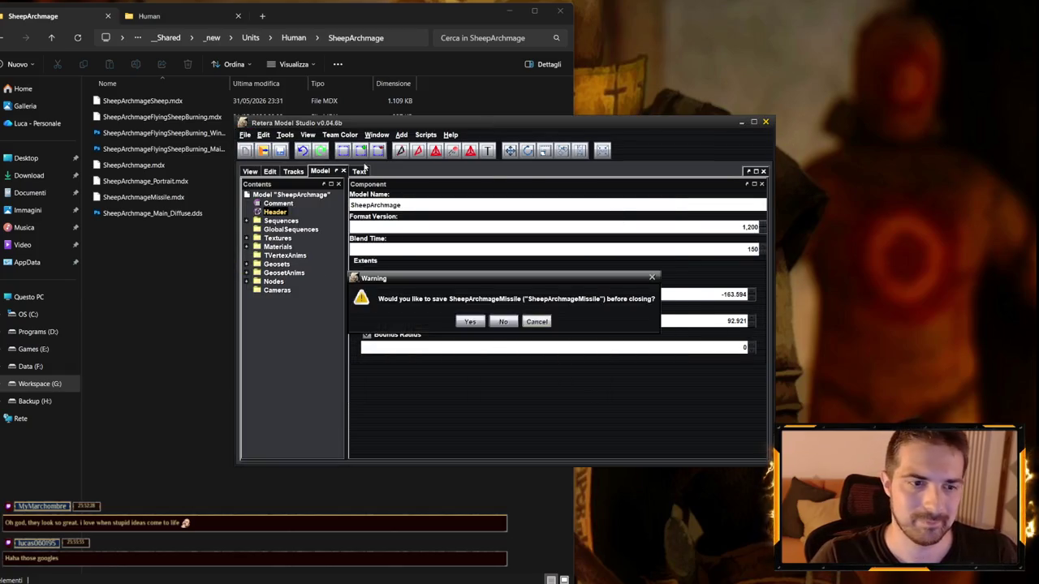
click(505, 321)
- Copy the SheepArchmage folder from Units\Human and drag the Explorer window off to the left
drag(385, 327, 155, 95)
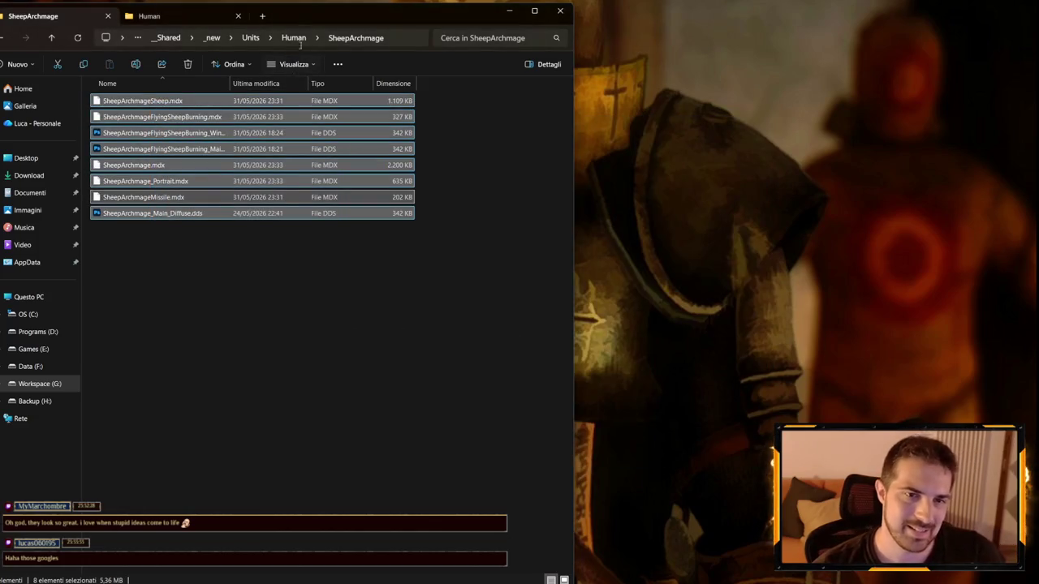
click(293, 38)
scroll(163, 398, down, 5)
key(ctrl+c)
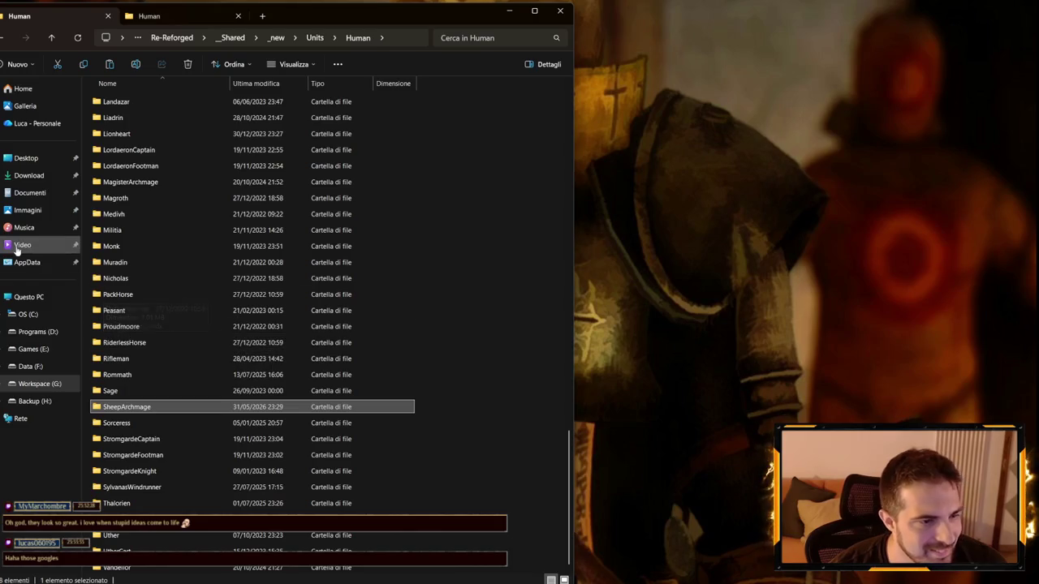
drag(308, 12, 0, 13)
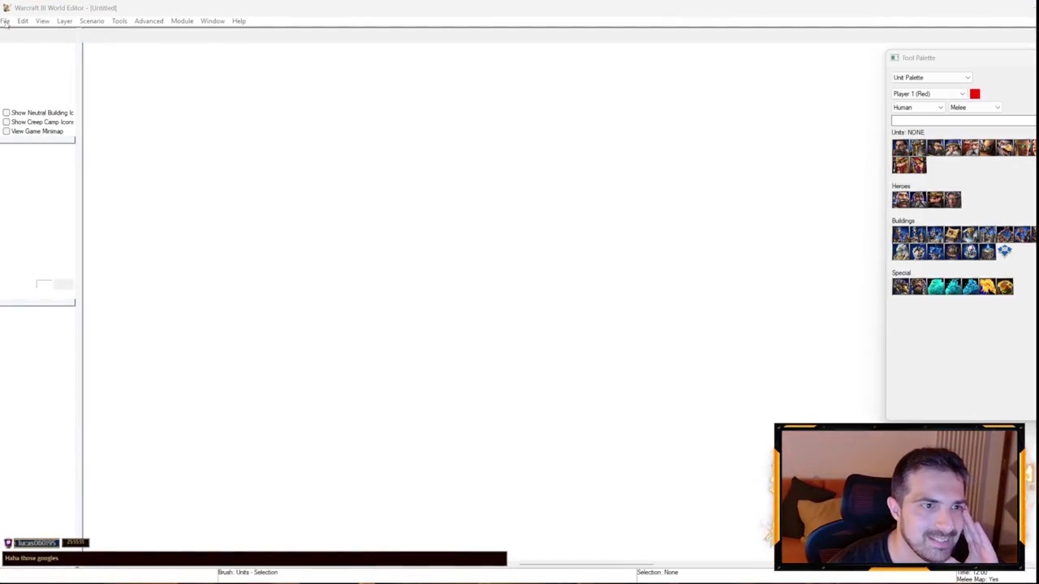
- Let the rr_undead07 map load and briefly open then close the Trigger Editor
click(5, 20)
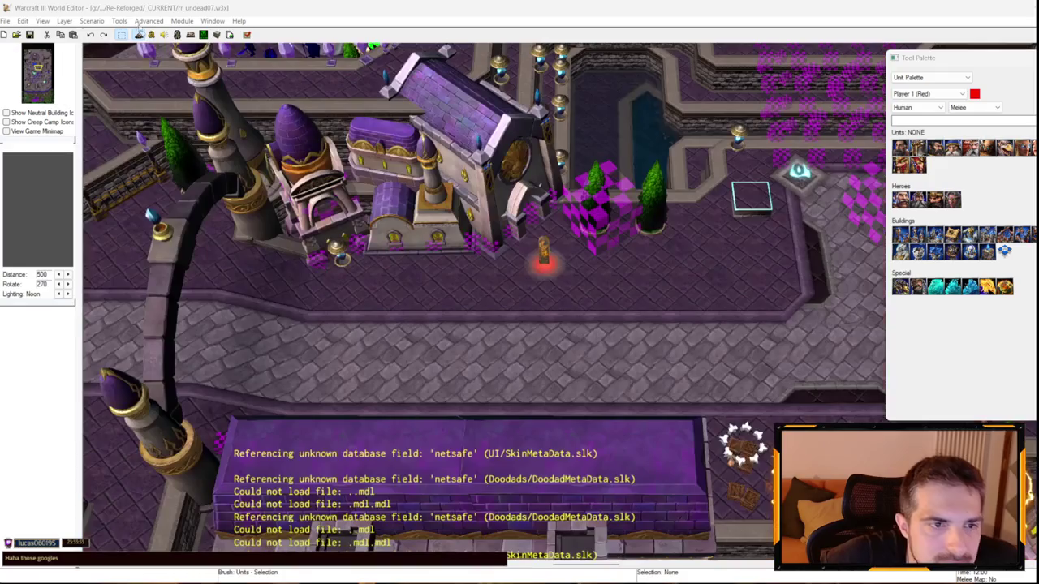
click(140, 34)
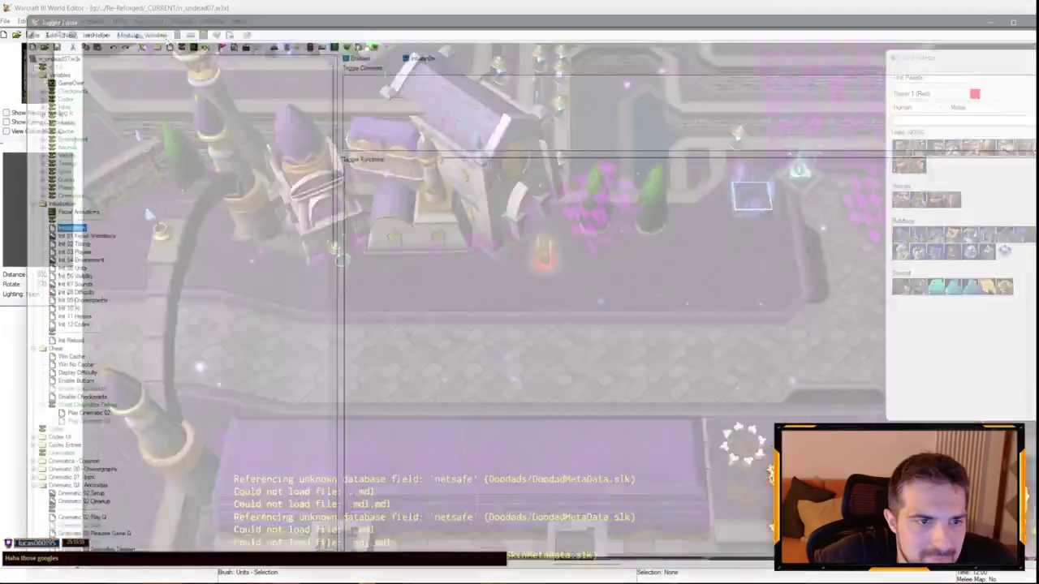
key(alt+F4)
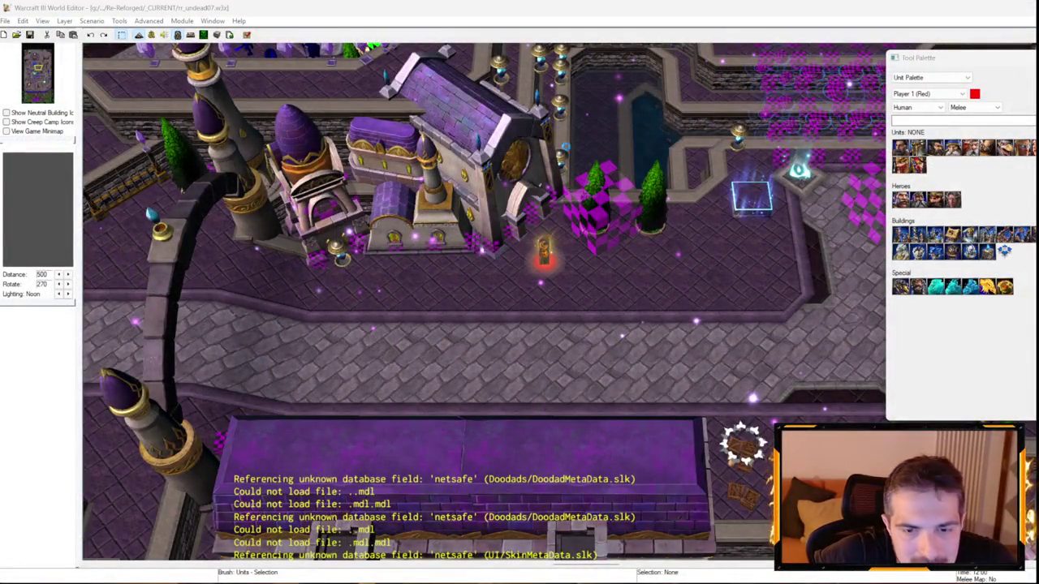
- Pan across the undead city and select the Dalaran pylon
scroll(635, 103, down, 3)
key(Up)
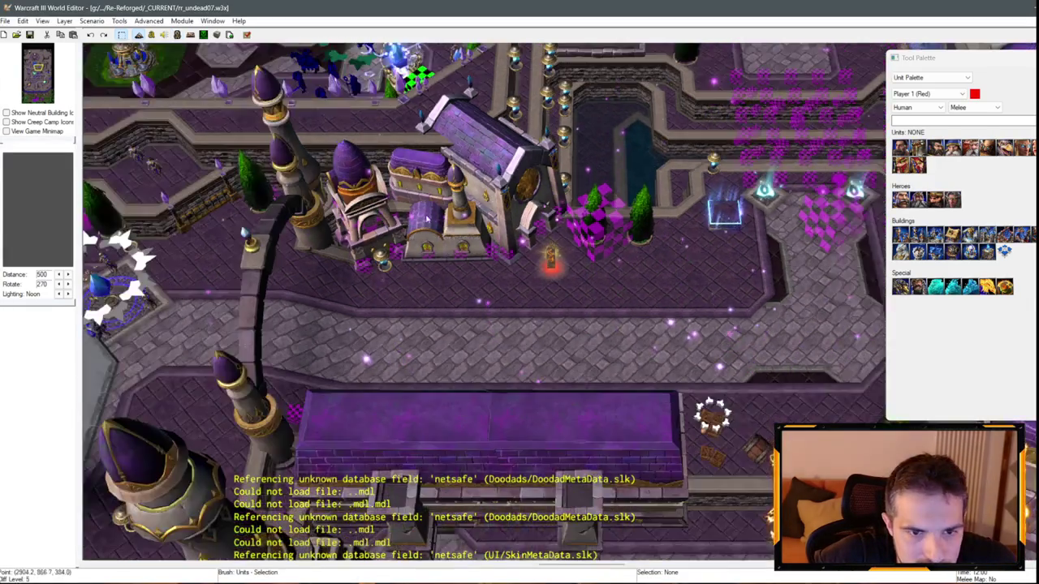
key(Up)
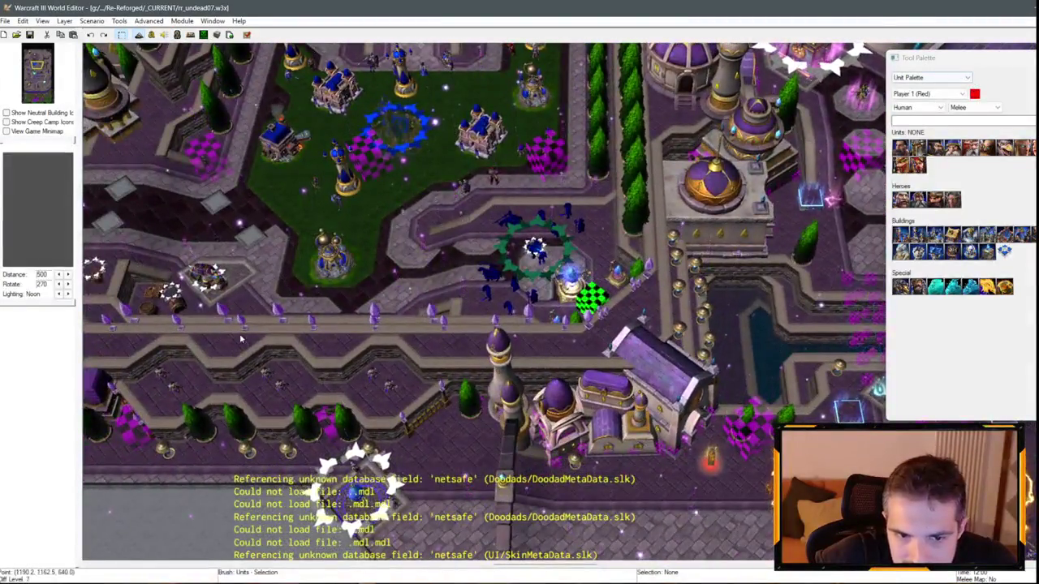
key(Left)
key(Up)
key(Left)
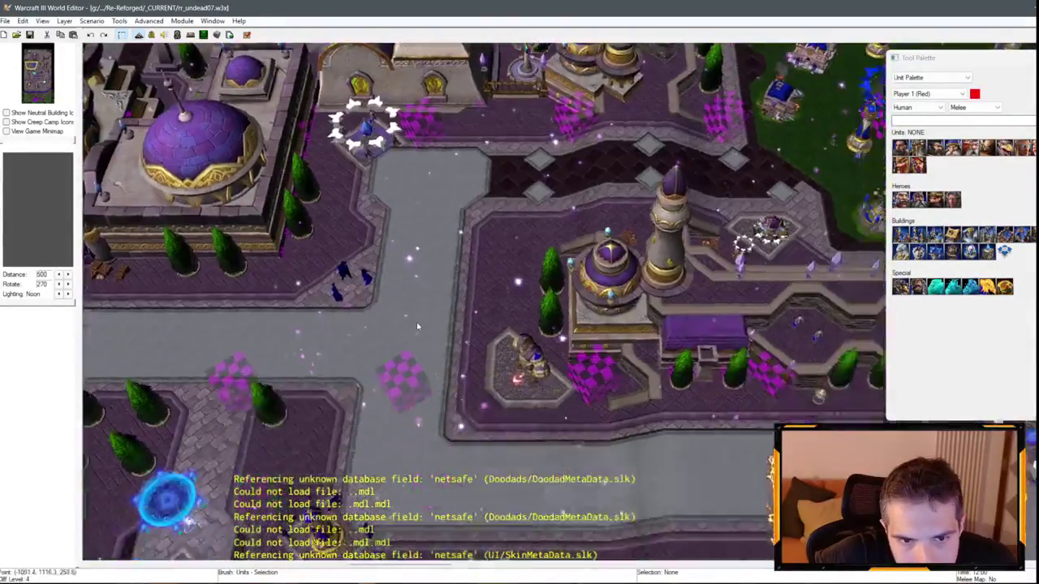
scroll(417, 327, up, 1)
click(371, 158)
scroll(370, 157, up, 2)
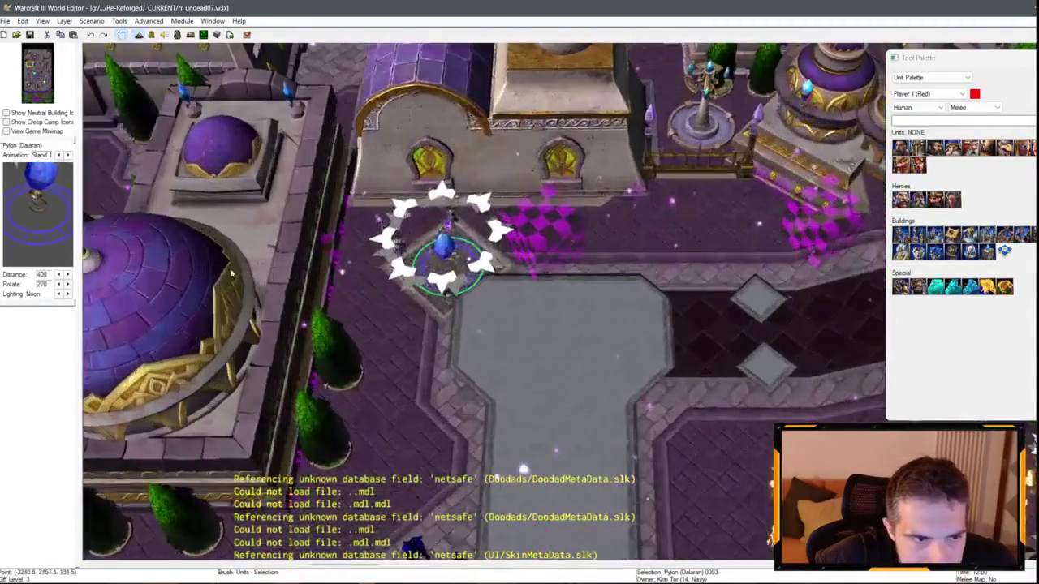
- Cycle the pylon preview through Death, Birth and Decay animations after widening the side panel
click(59, 154)
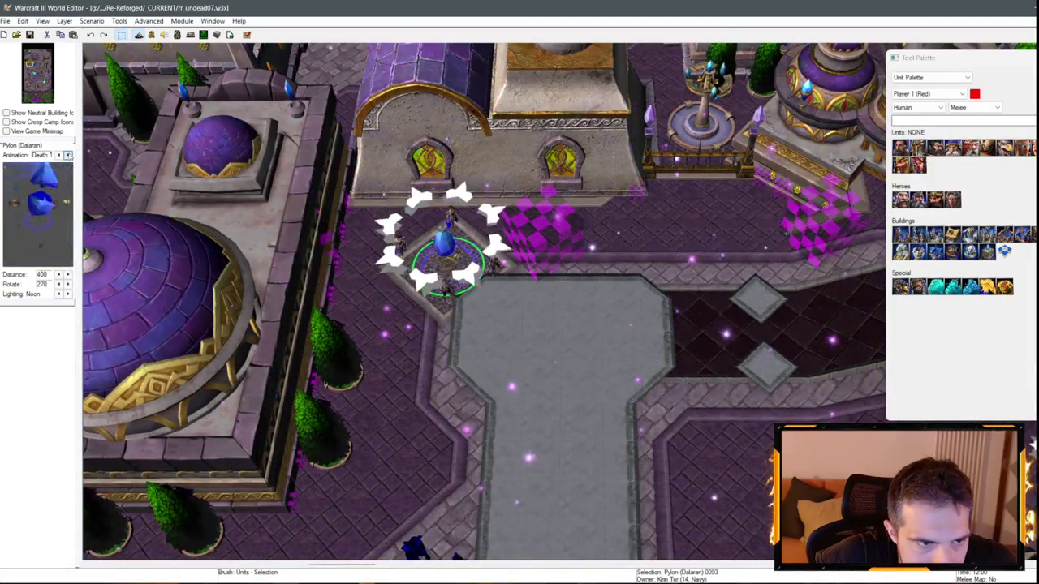
click(58, 154)
drag(160, 325, 160, 325)
click(141, 170)
click(143, 170)
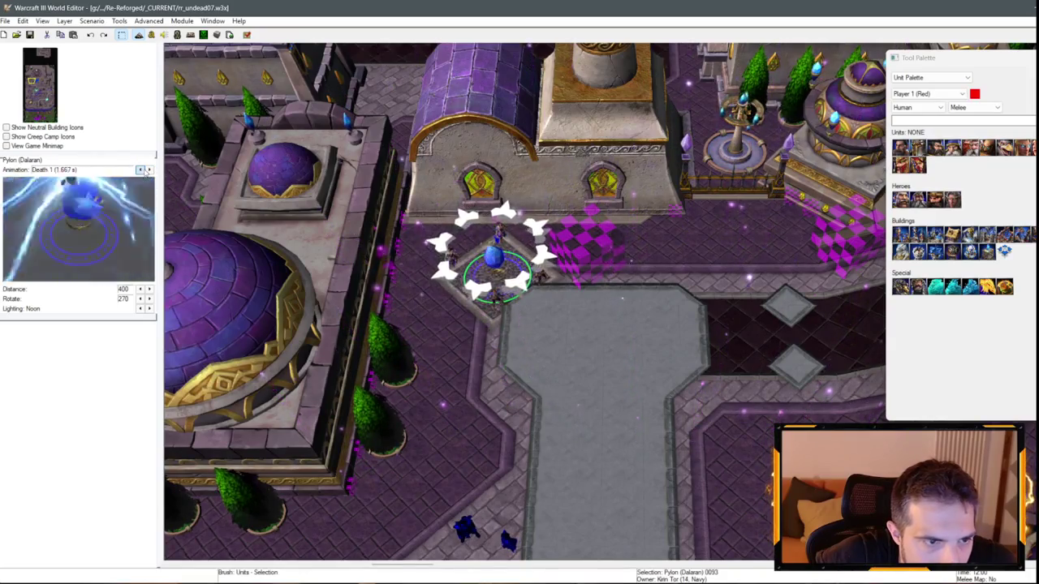
- View the Decay animation with preview distance 1150 and 1400, then close up at 300
click(150, 289)
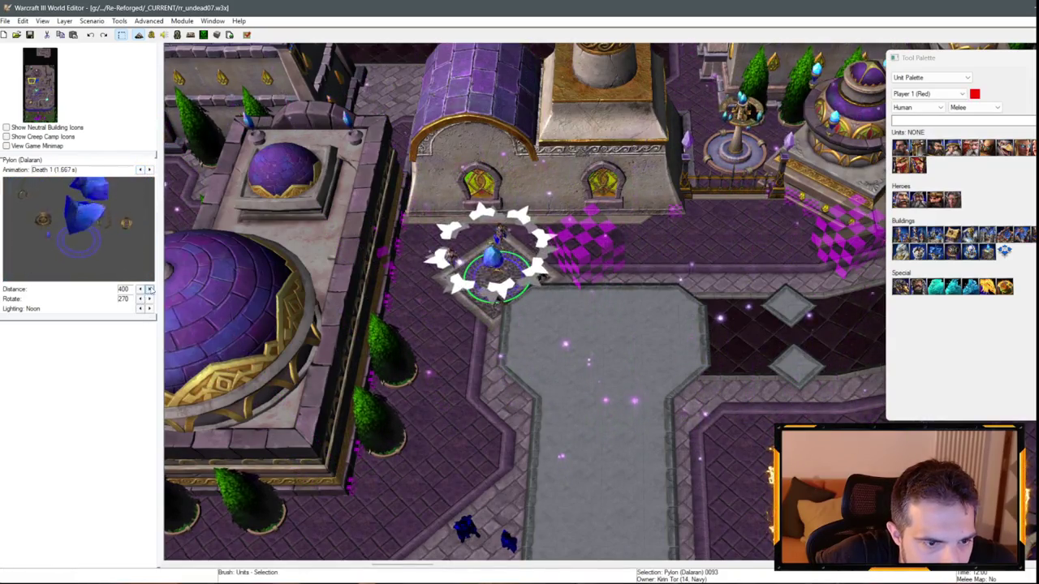
click(149, 289)
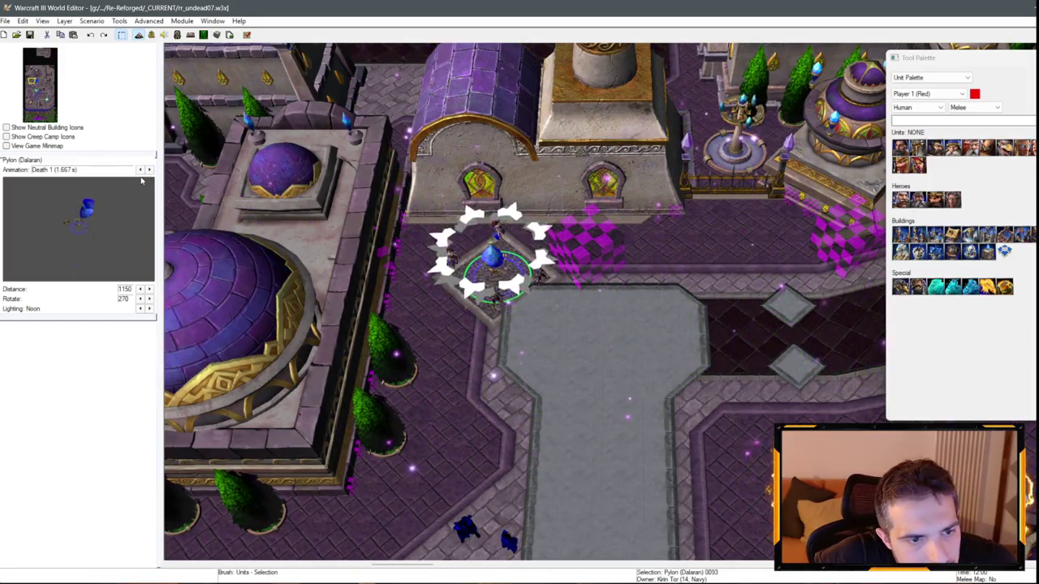
click(148, 170)
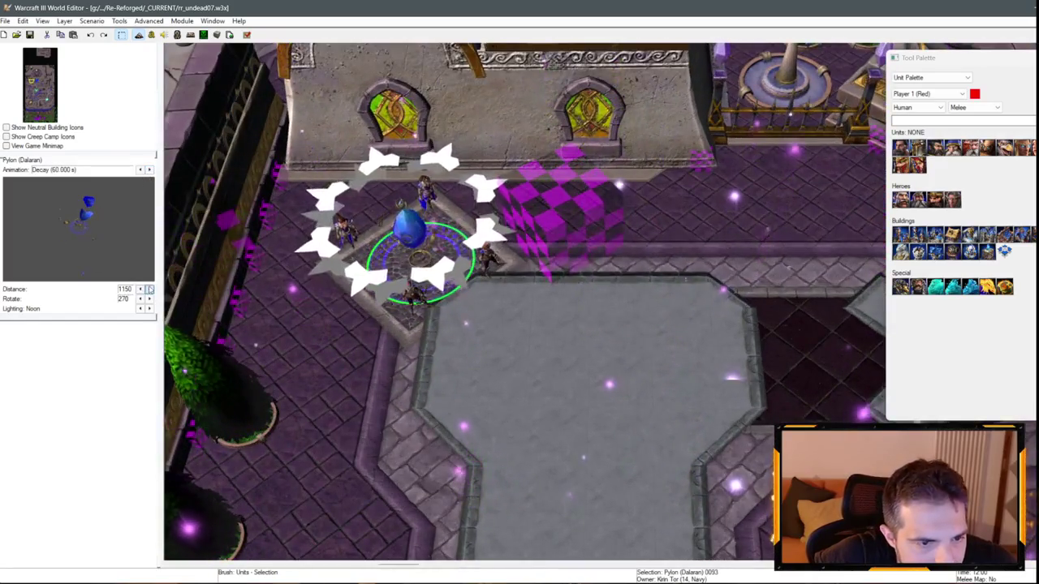
click(149, 289)
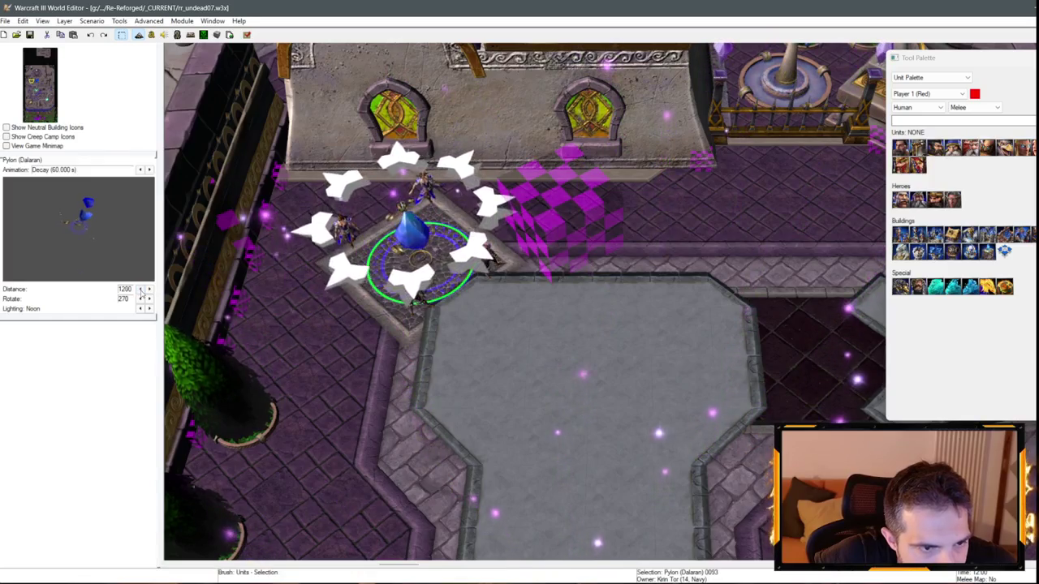
click(140, 290)
click(149, 290)
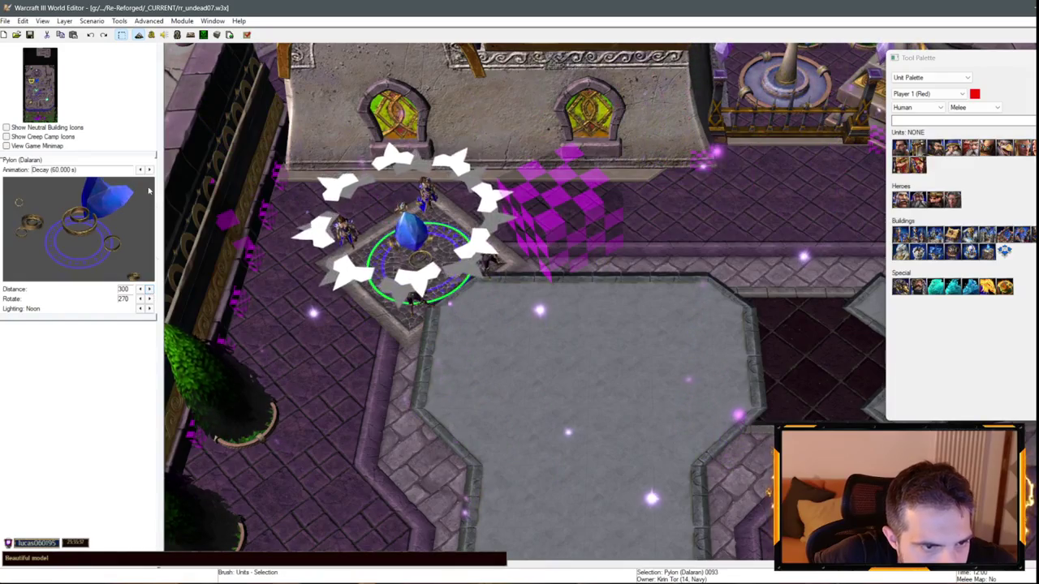
scroll(421, 305, down, 2)
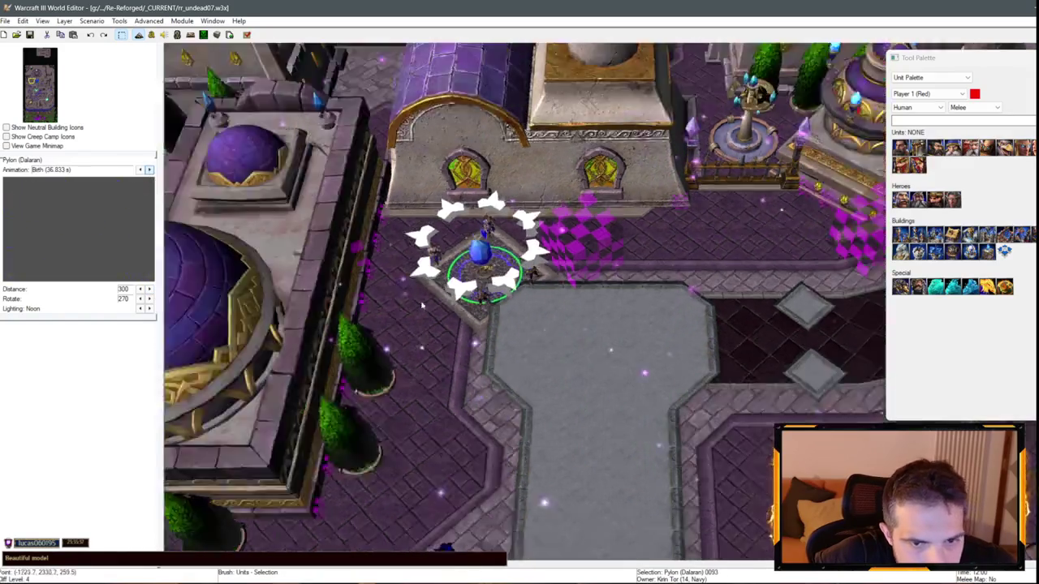
scroll(421, 305, down, 1)
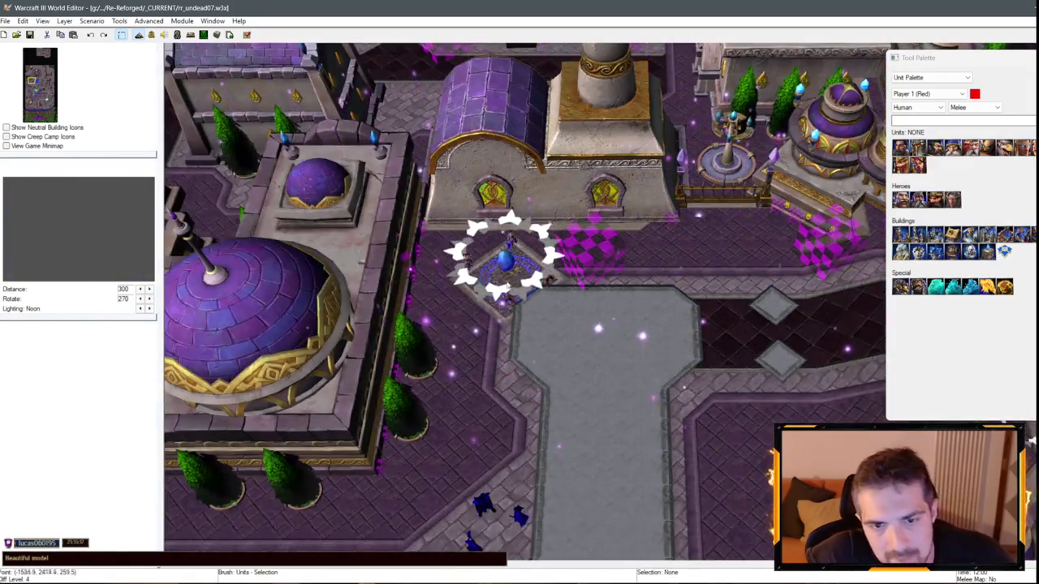
- Jump via the minimap to the forest base and open the Dalaran pylon's Unit Properties
click(41, 120)
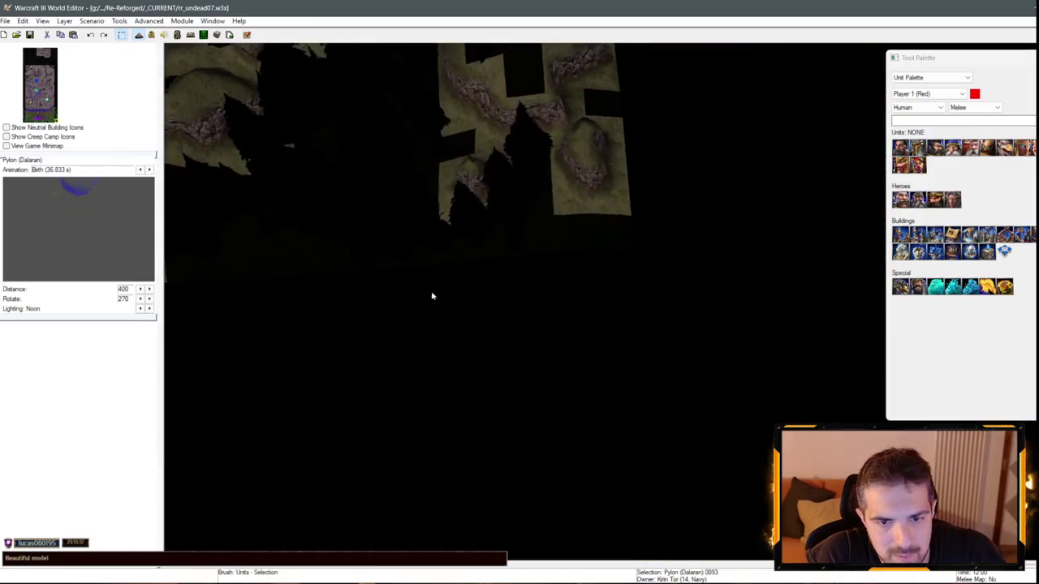
click(42, 116)
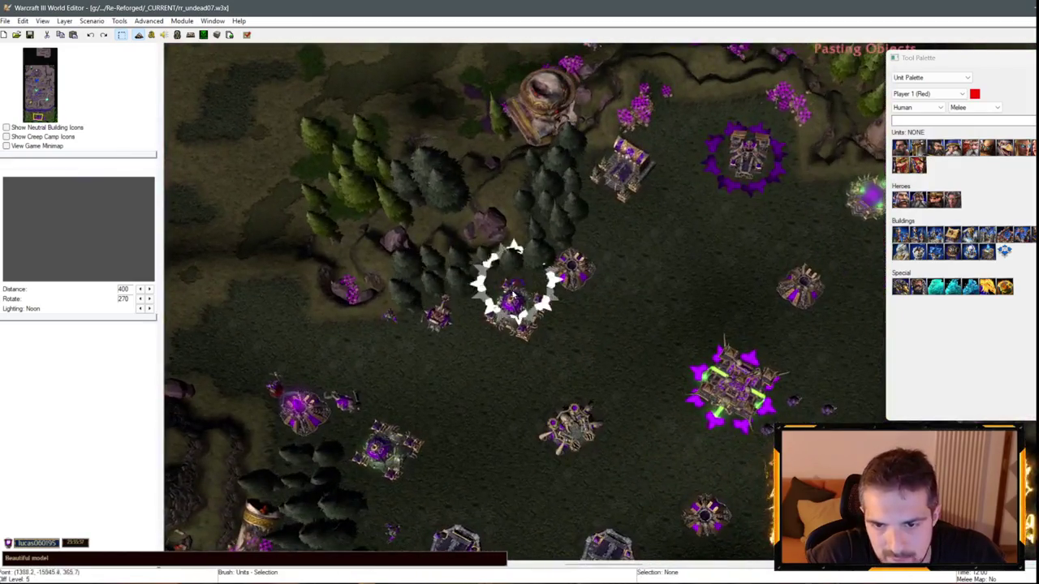
click(668, 278)
double_click(667, 279)
- Make the pylon drop no items, assign it to Undead Scourge (Purple), then select a nearby sheep
click(532, 255)
click(572, 268)
click(538, 279)
click(472, 255)
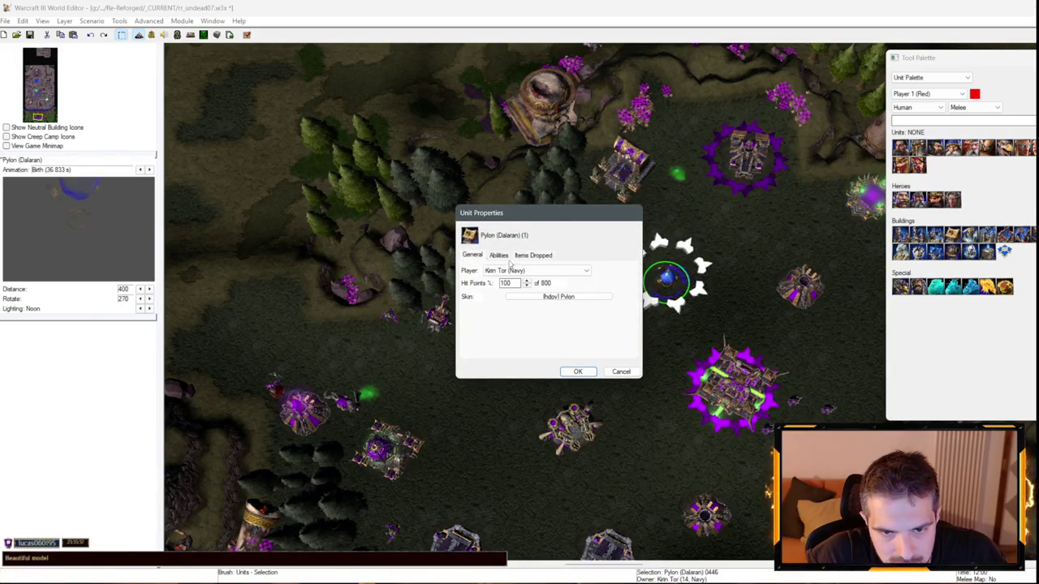
click(536, 270)
click(569, 339)
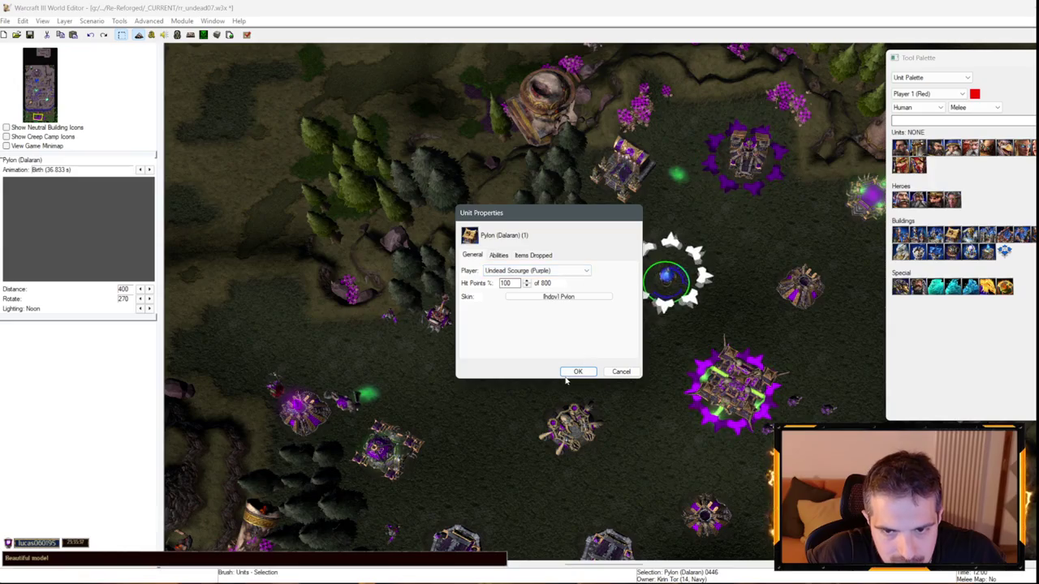
click(578, 371)
click(292, 337)
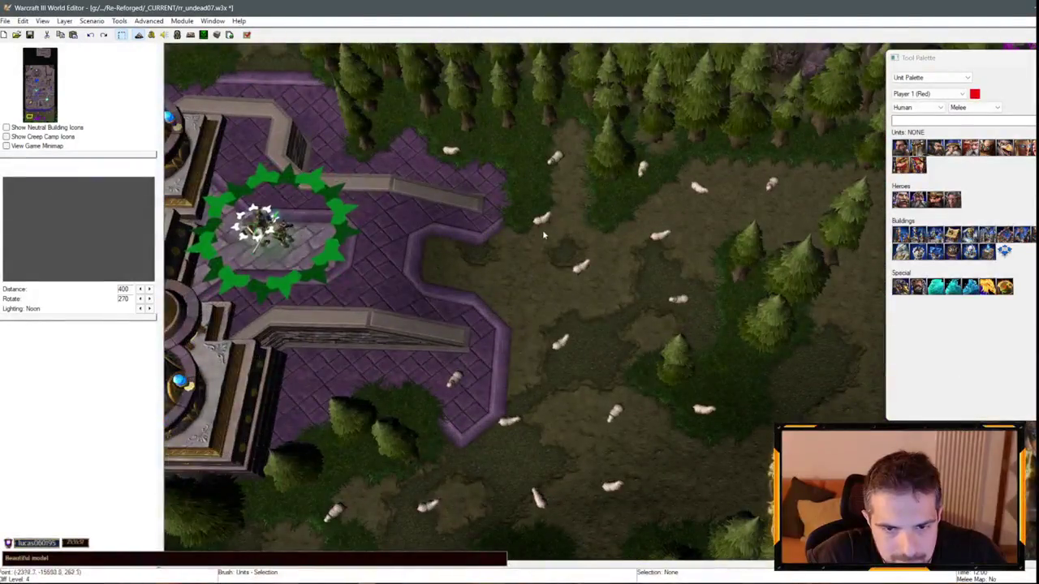
click(543, 220)
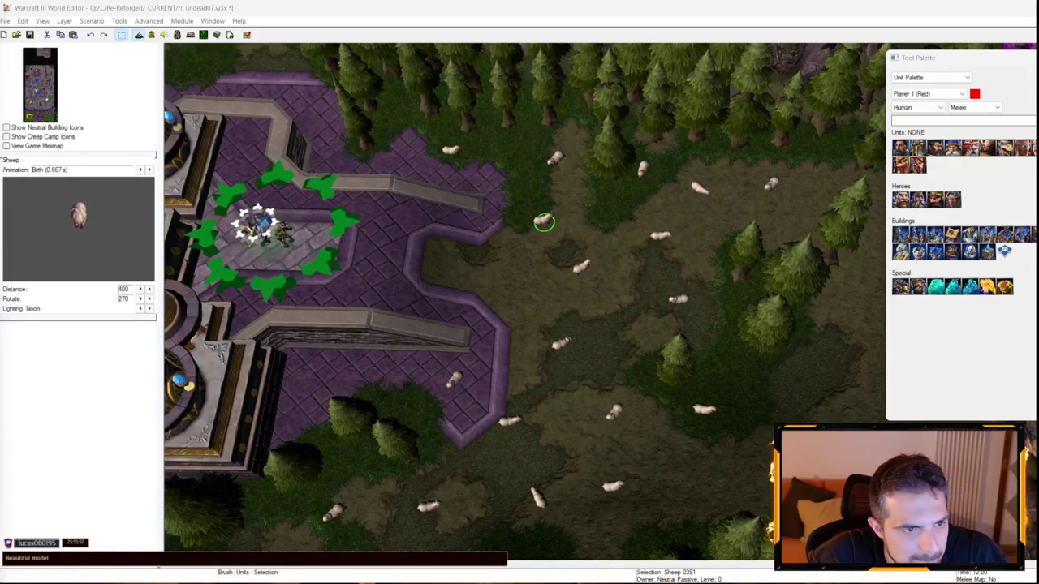
- Dismiss a sheep's Unit Properties and the Proper Names list, then open Sheep Master with F6
double_click(560, 344)
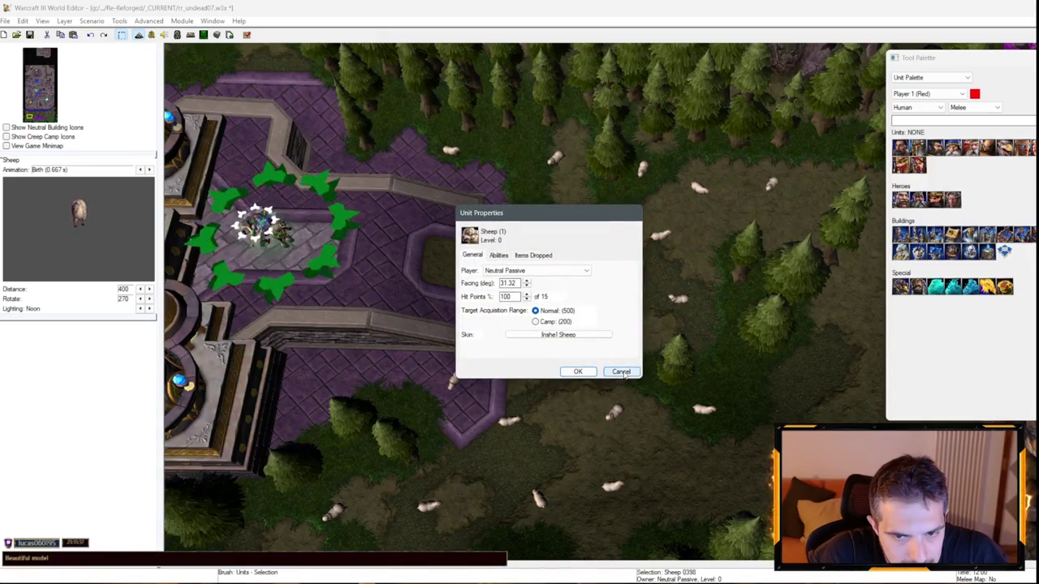
click(618, 373)
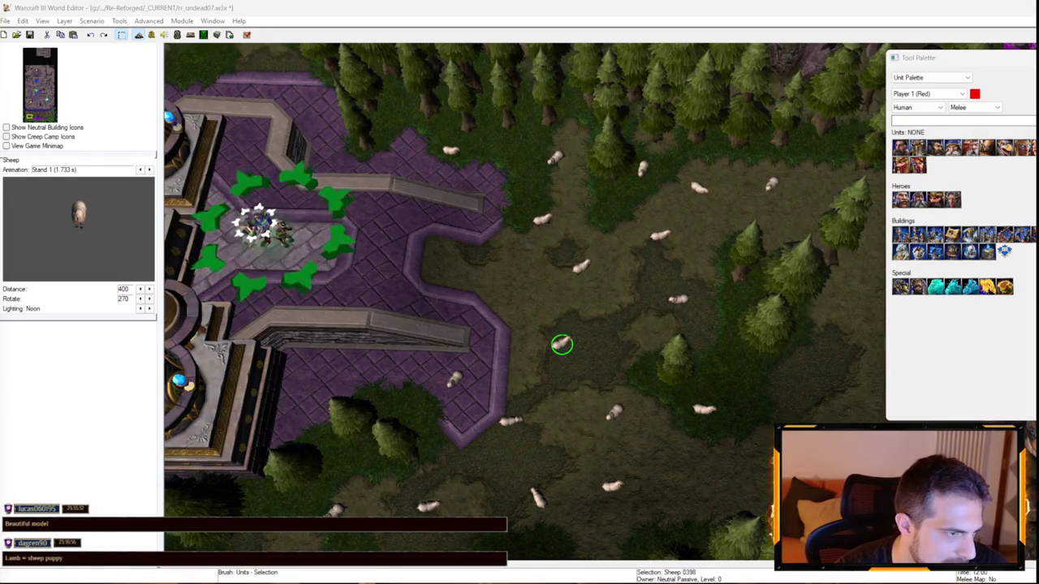
drag(340, 189, 291, 155)
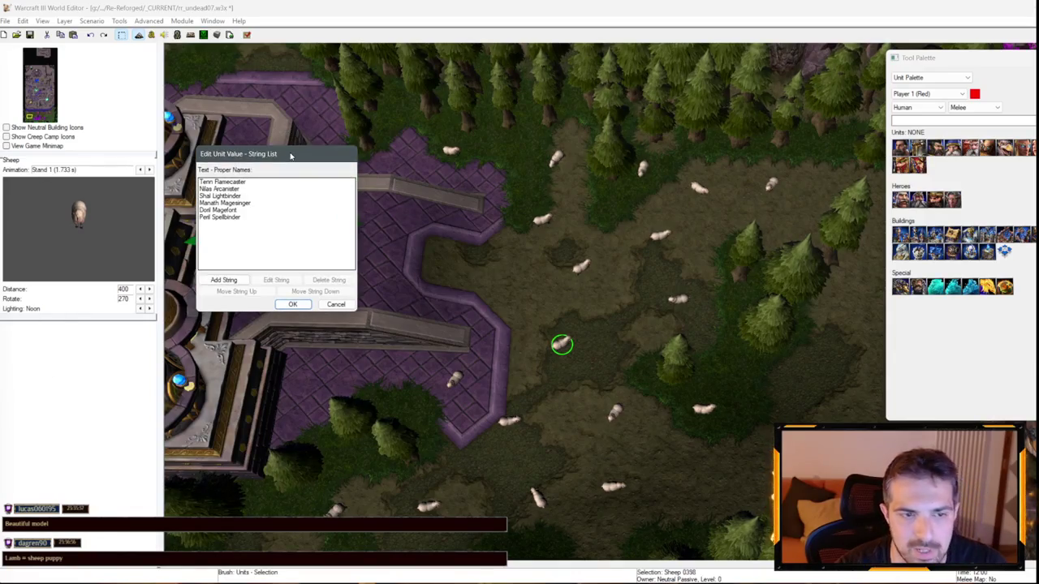
click(334, 304)
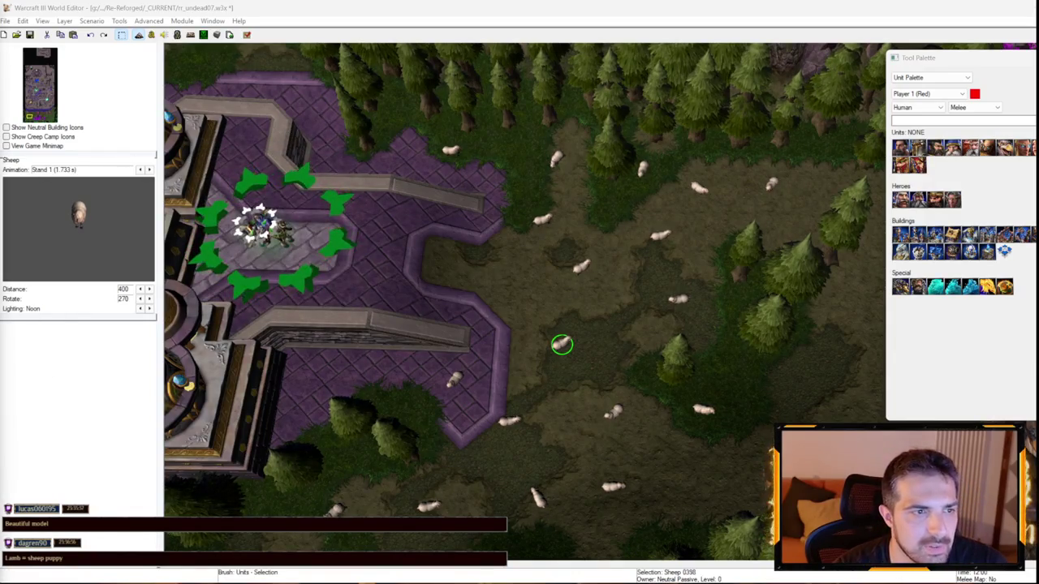
key(F6)
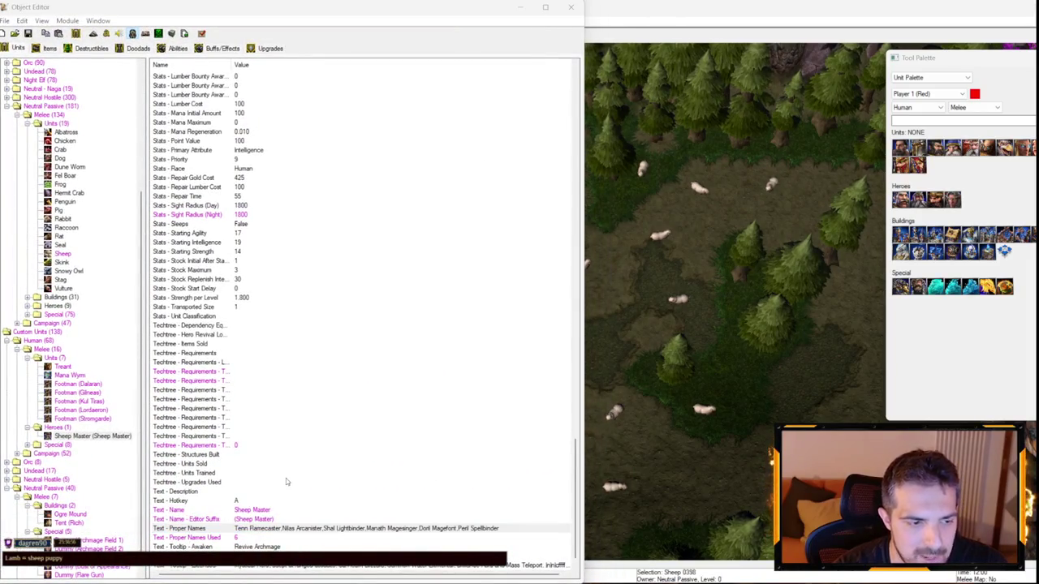
- Check Sheep Master's Proper Names list and scroll to the Attack 1 projectile art field
double_click(262, 531)
click(349, 368)
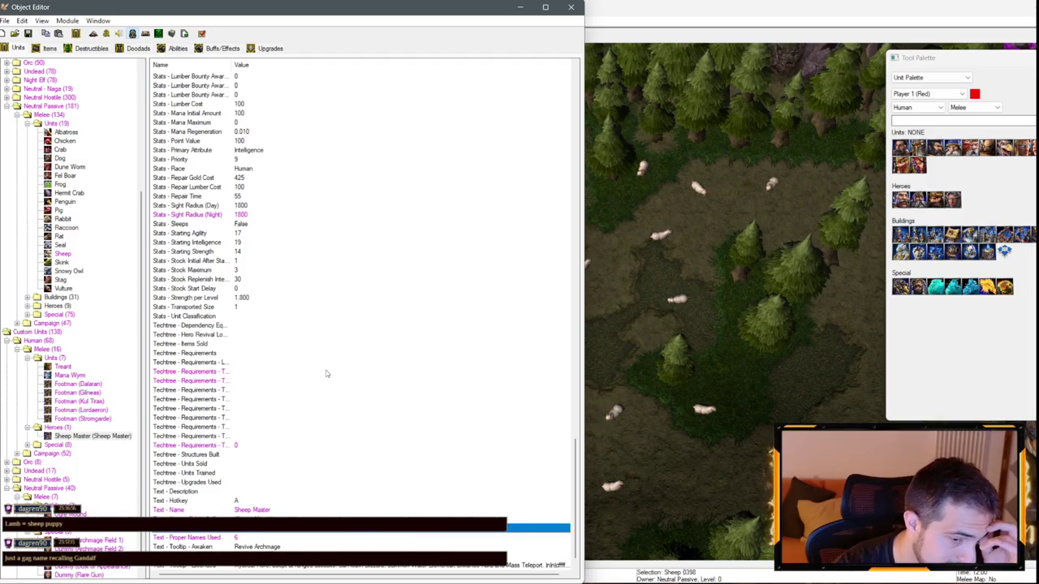
scroll(312, 465, down, 1)
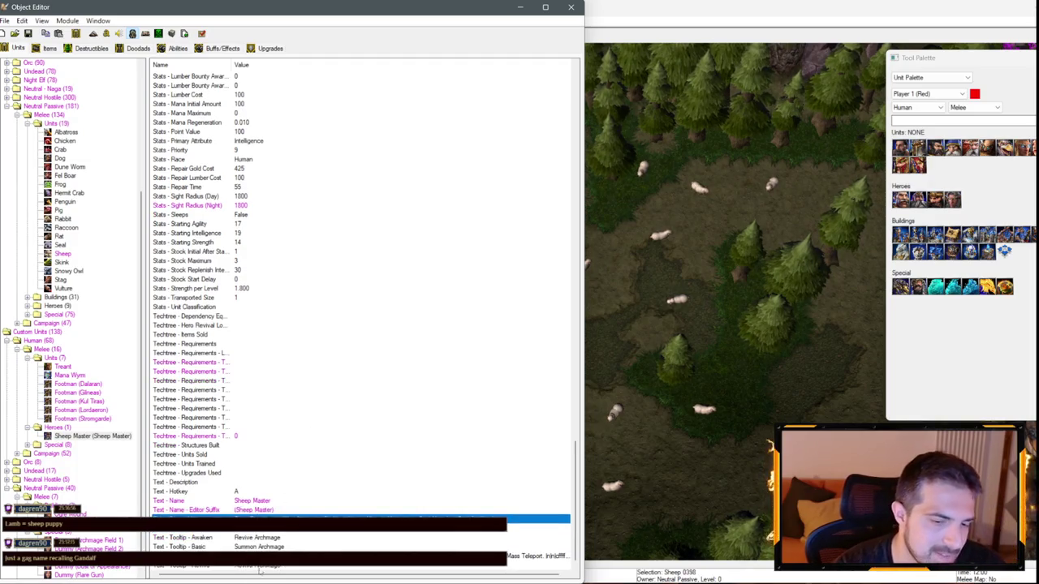
scroll(279, 282, up, 15)
scroll(278, 283, down, 10)
scroll(286, 306, up, 20)
scroll(292, 306, up, 4)
scroll(289, 293, down, 8)
scroll(268, 341, down, 6)
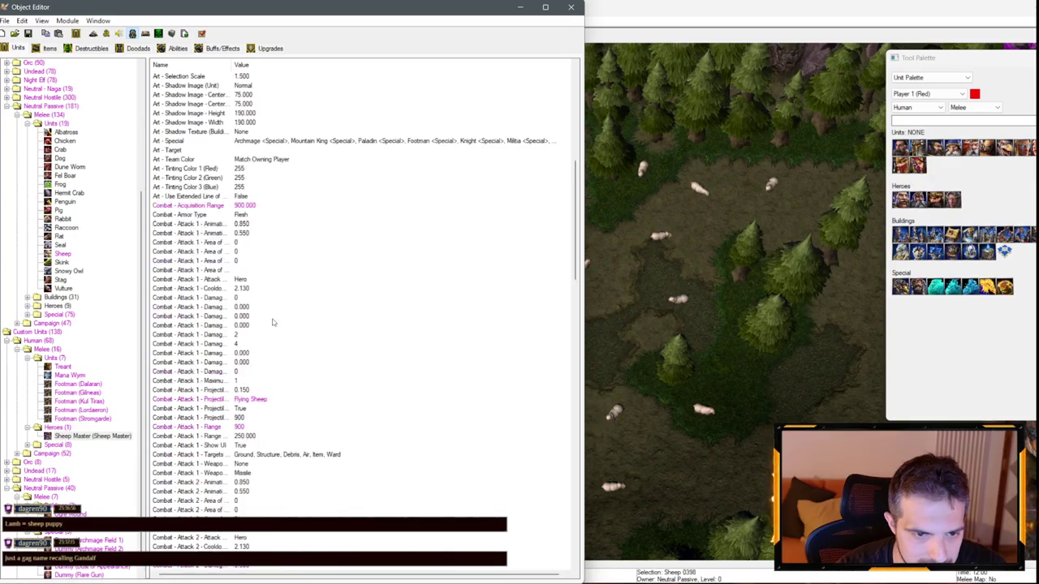
- Set Combat - Attack 1 - Projectile Art to custom Units\Human\SheepArchmage\SheepArchmageMissile.mdl
double_click(242, 401)
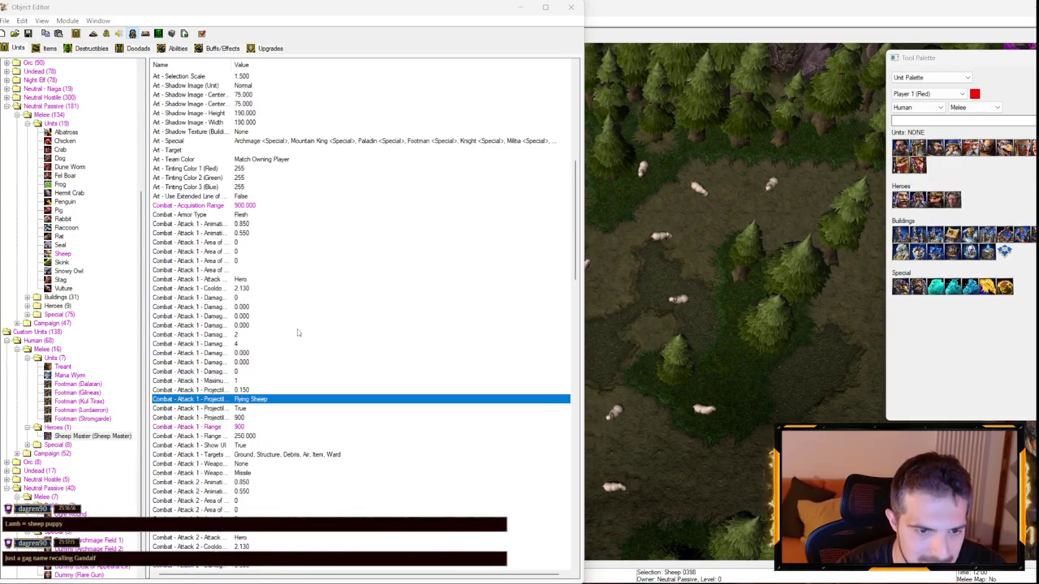
double_click(236, 319)
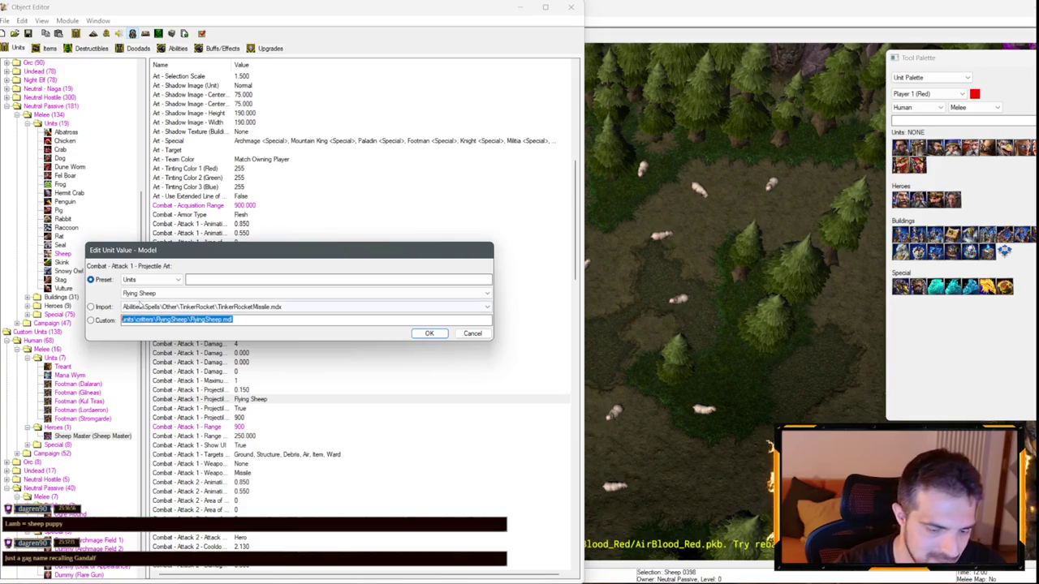
key(BackSpace)
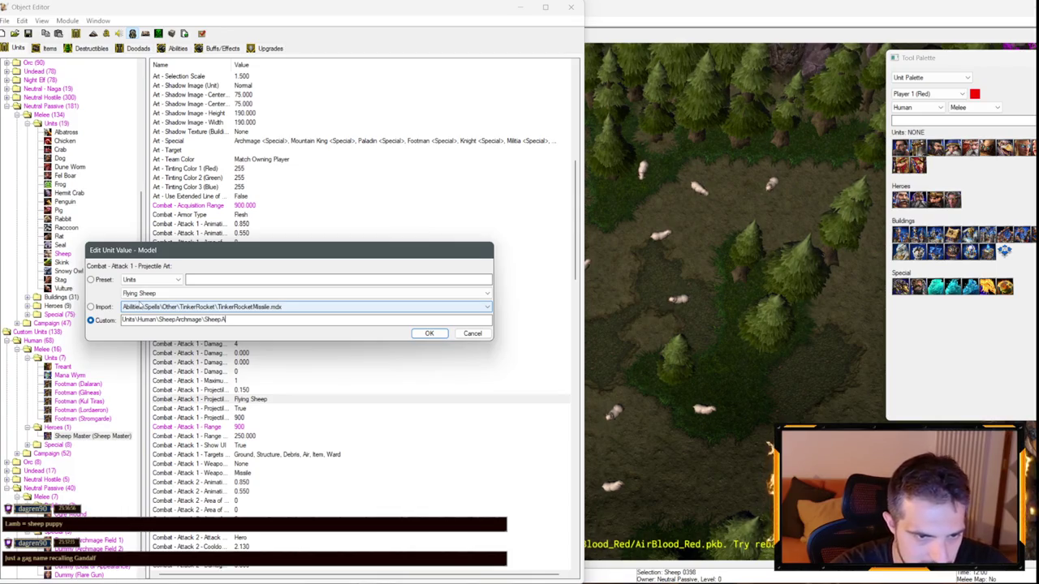
text(Units\Human\SheepArchmage\SheepArchmageMissile)
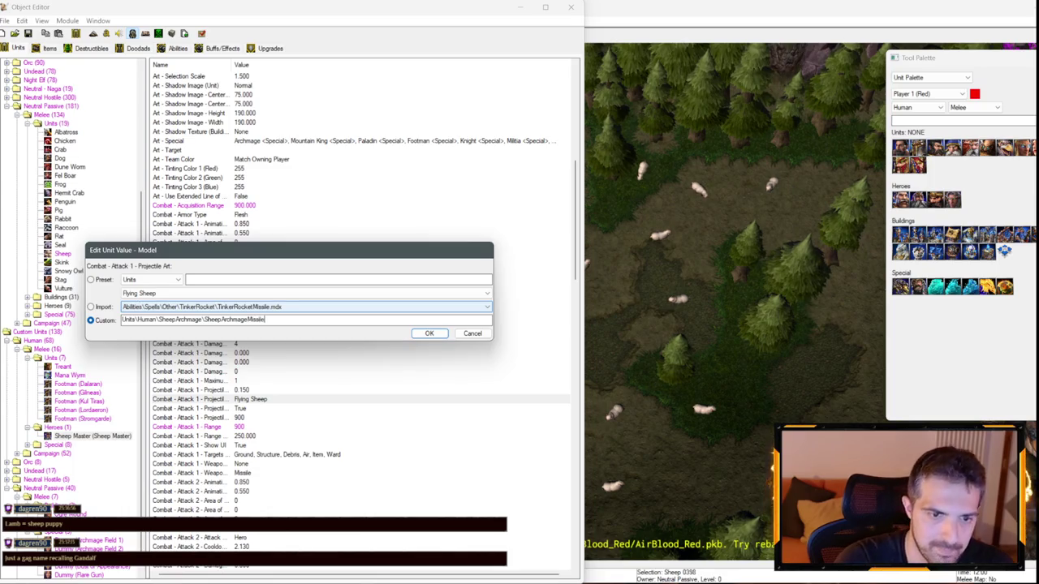
text(.mdl)
key(Return)
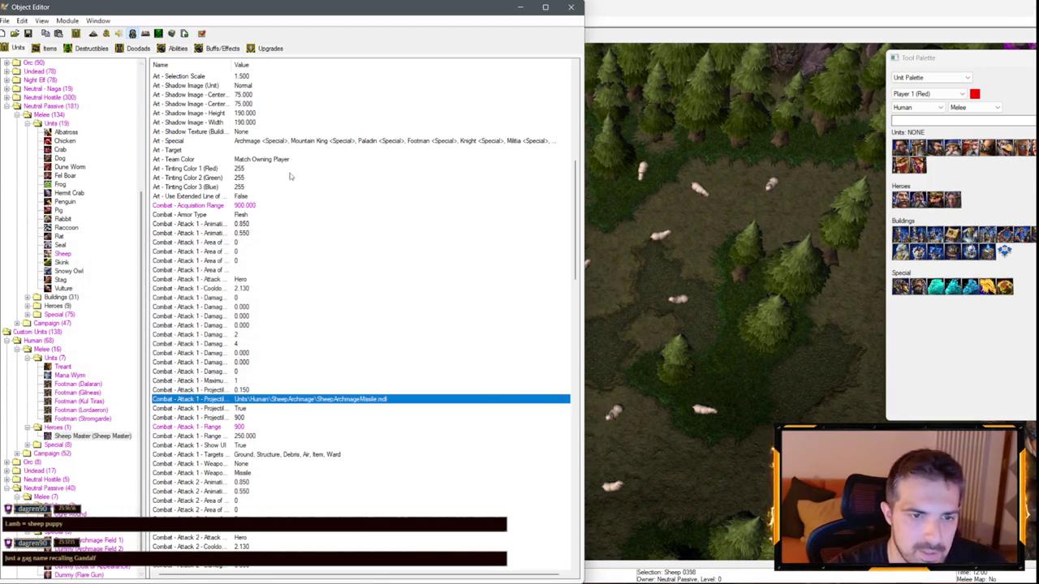
scroll(260, 380, down, 8)
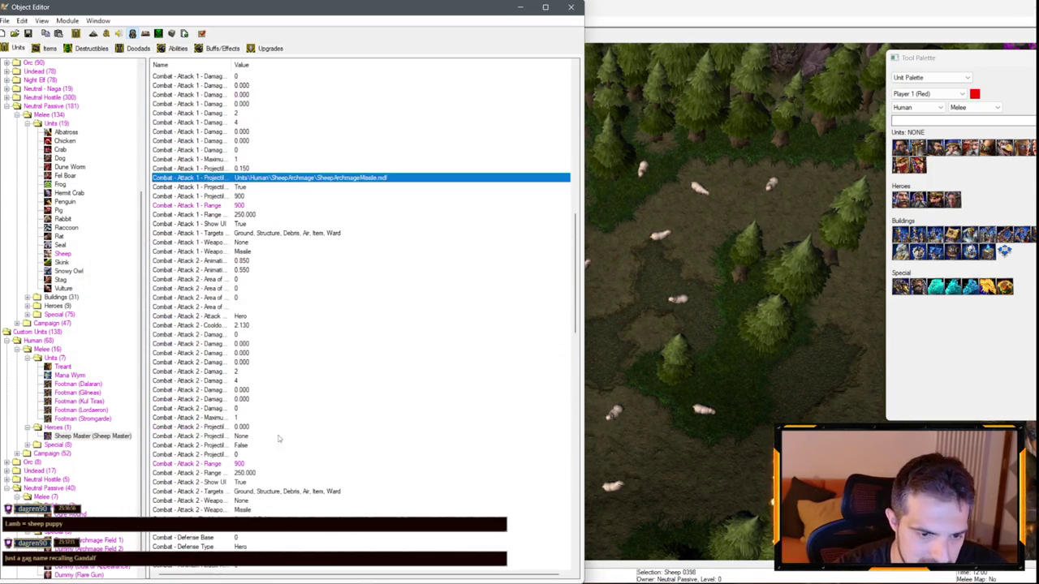
scroll(276, 444, up, 5)
scroll(271, 304, down, 6)
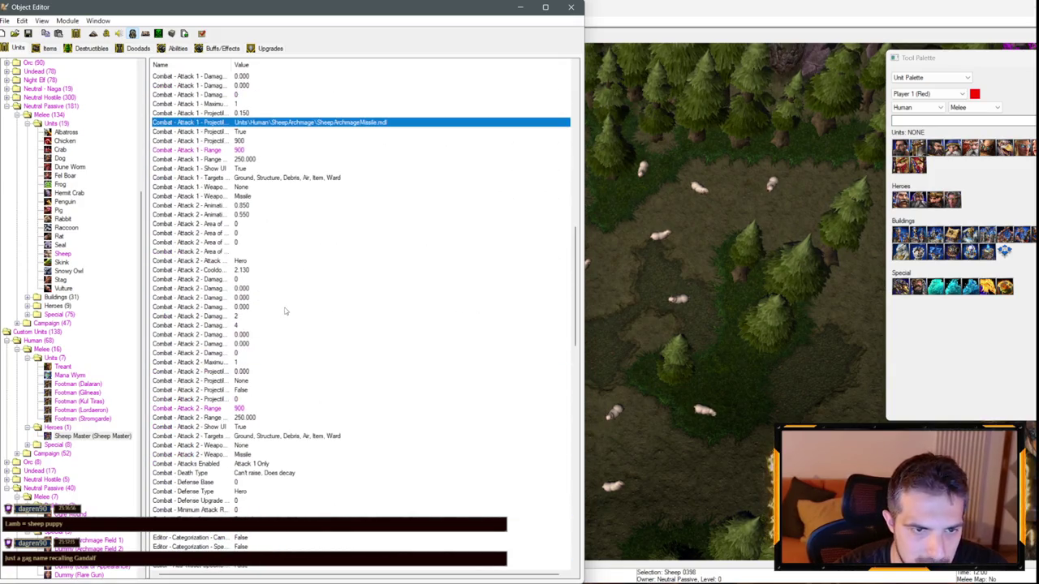
scroll(316, 211, up, 15)
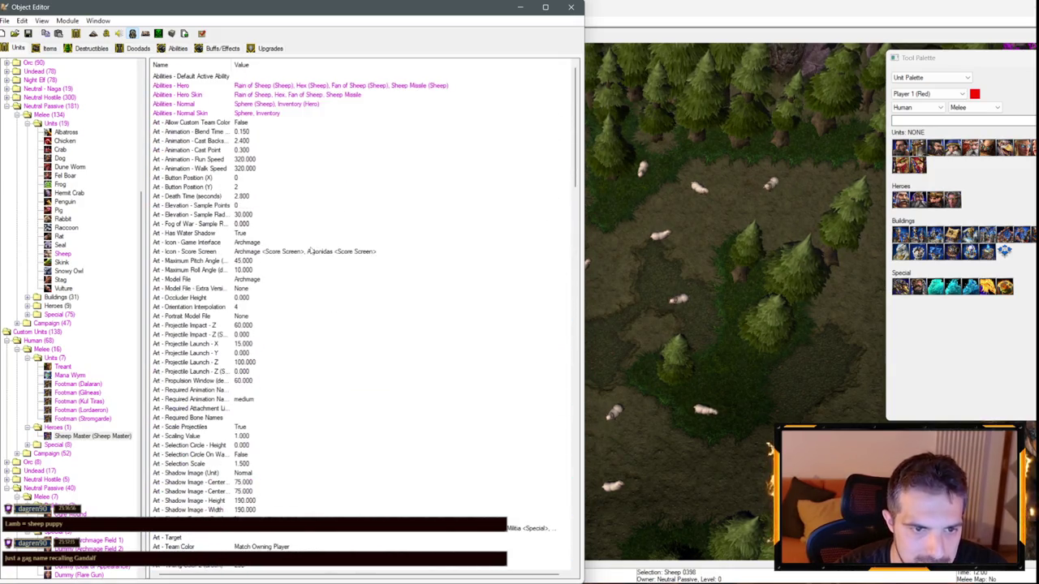
- Set the Sheep Master's Art - Model File to Units\Human\SheepArchmage\SheepArchmage.mdl, then show the abilities list
double_click(246, 280)
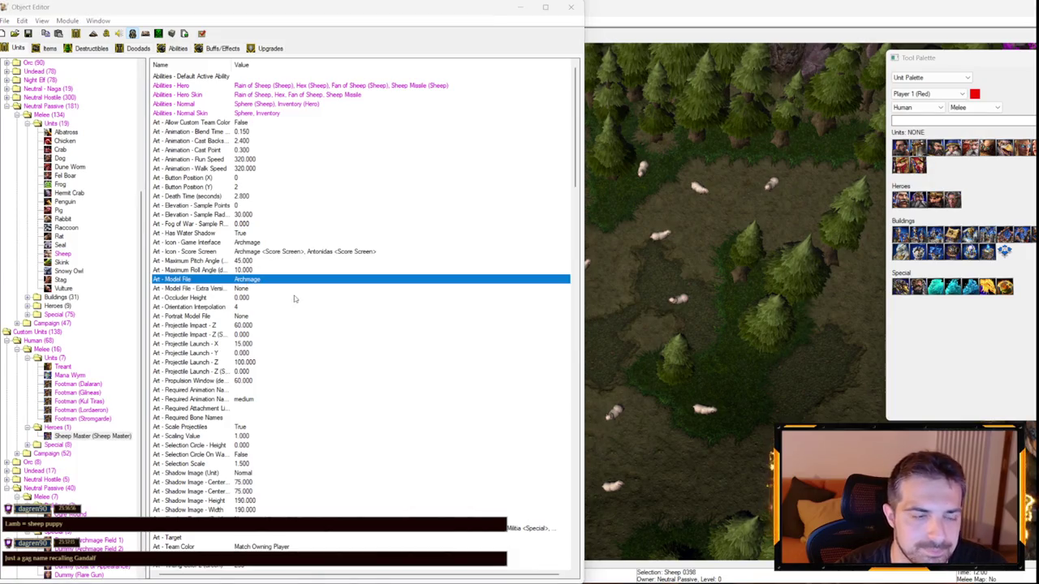
click(104, 321)
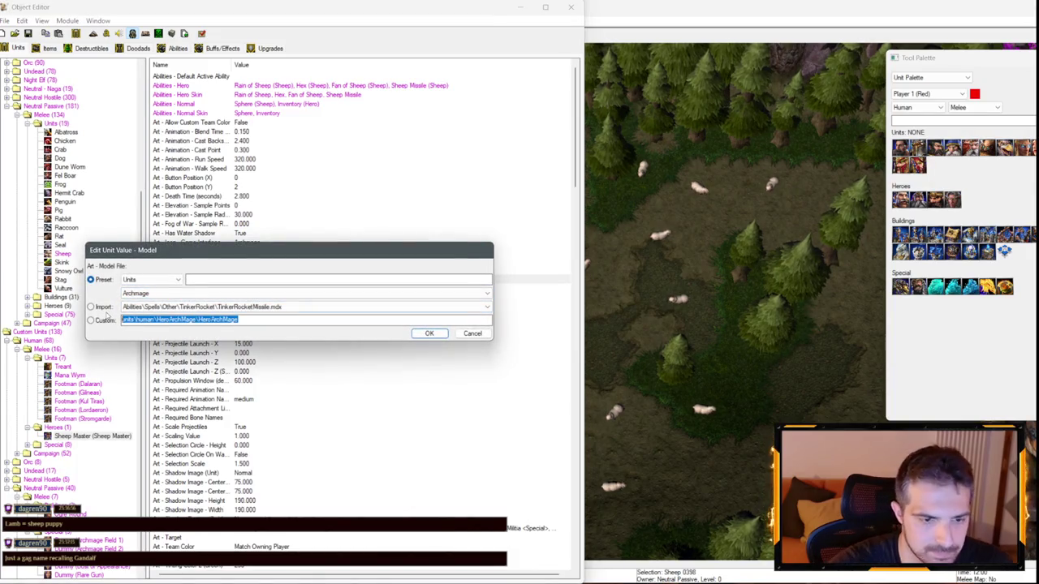
text(Units\Human\Sheep)
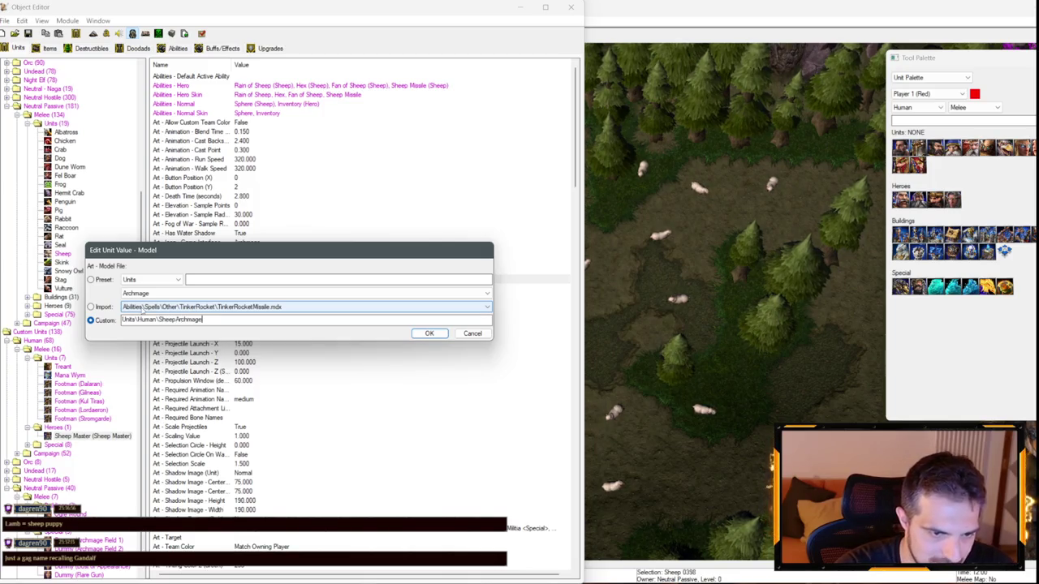
text(Archmage)
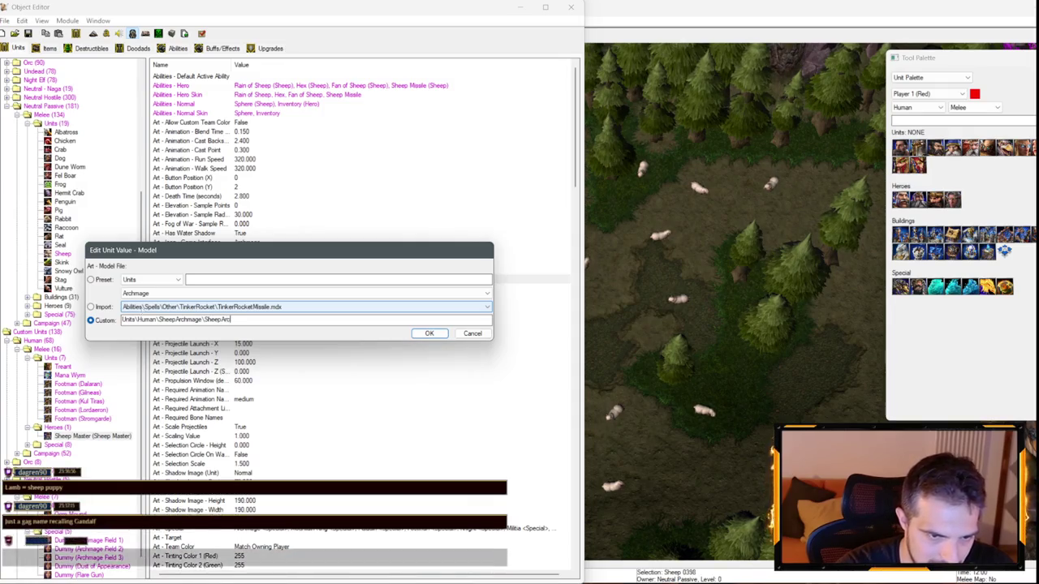
key(Return)
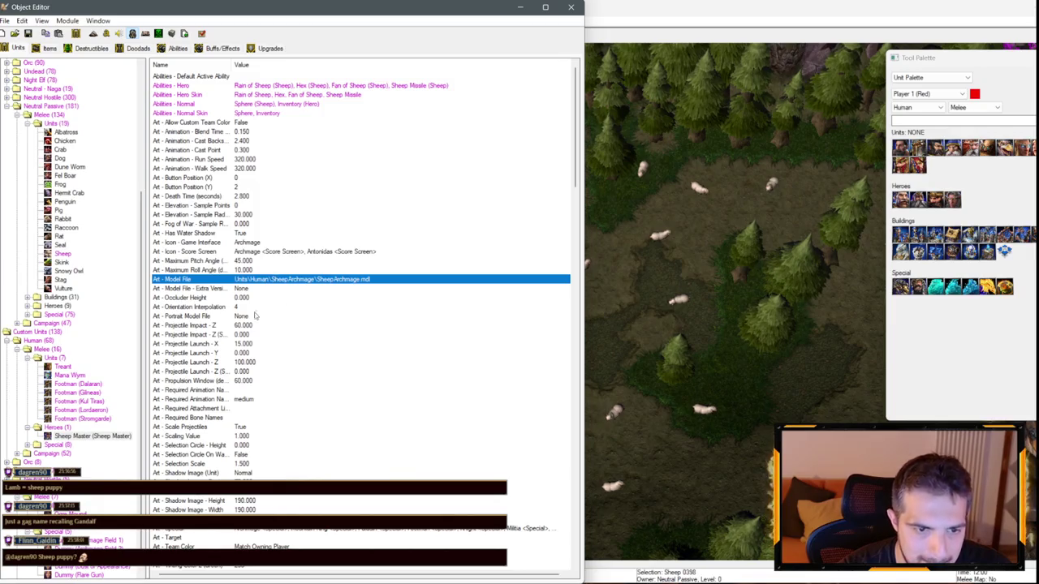
click(244, 316)
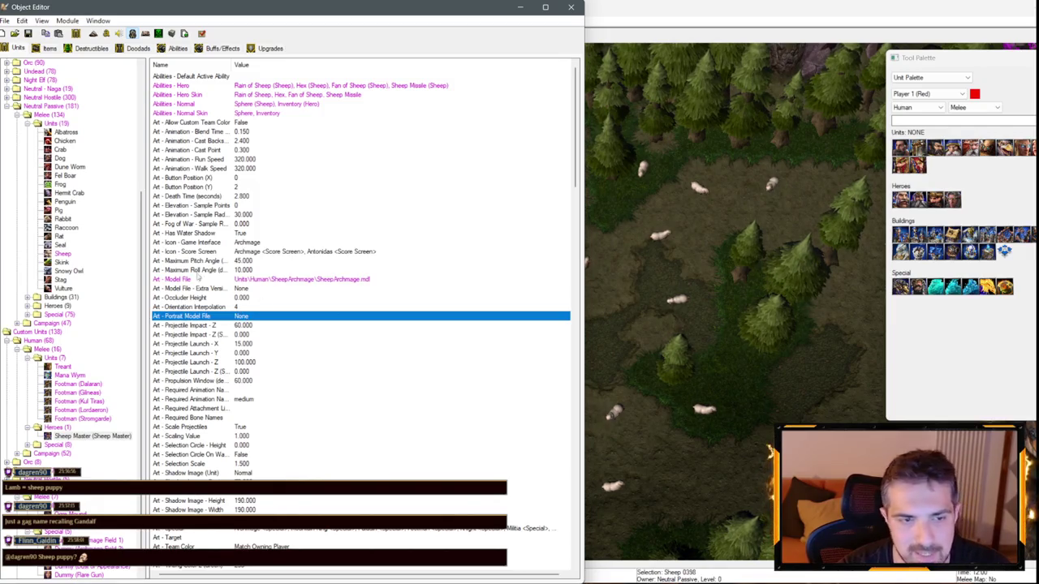
click(176, 48)
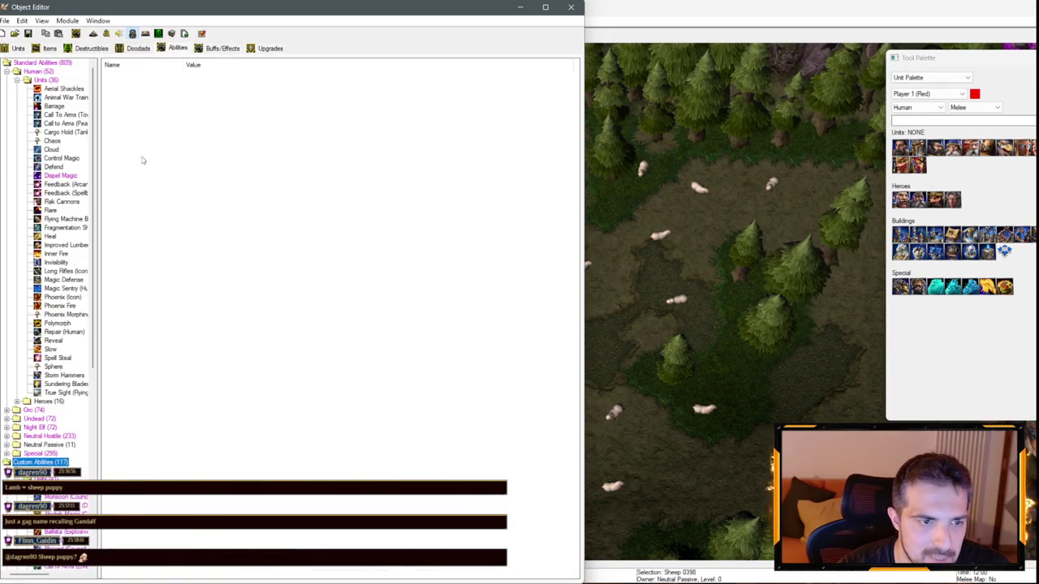
- Expand the custom sheep hero abilities and review Fan of Sheep's Flying Sheep effect art unchanged
scroll(93, 365, down, 10)
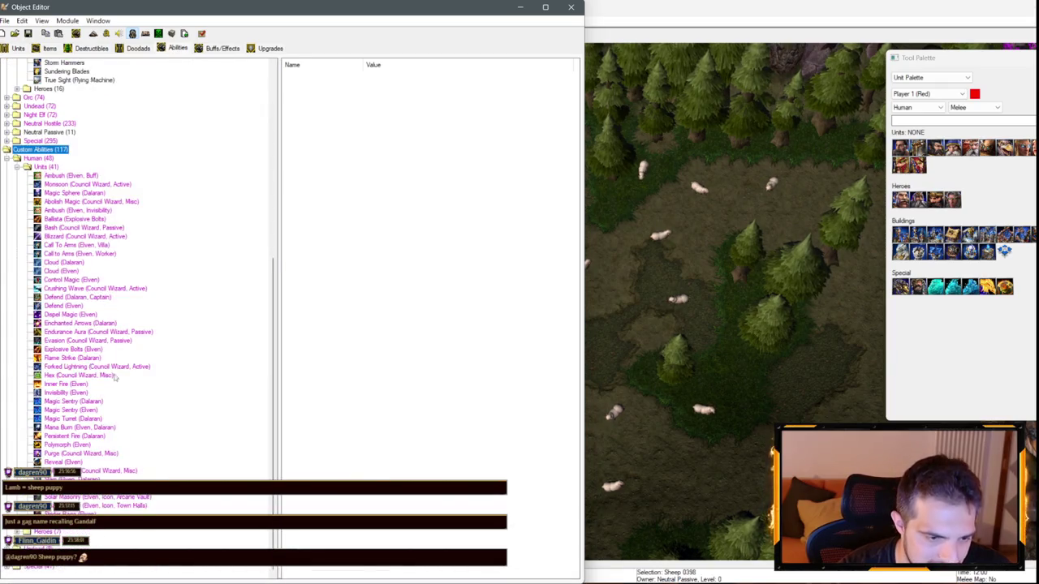
scroll(94, 324, down, 1)
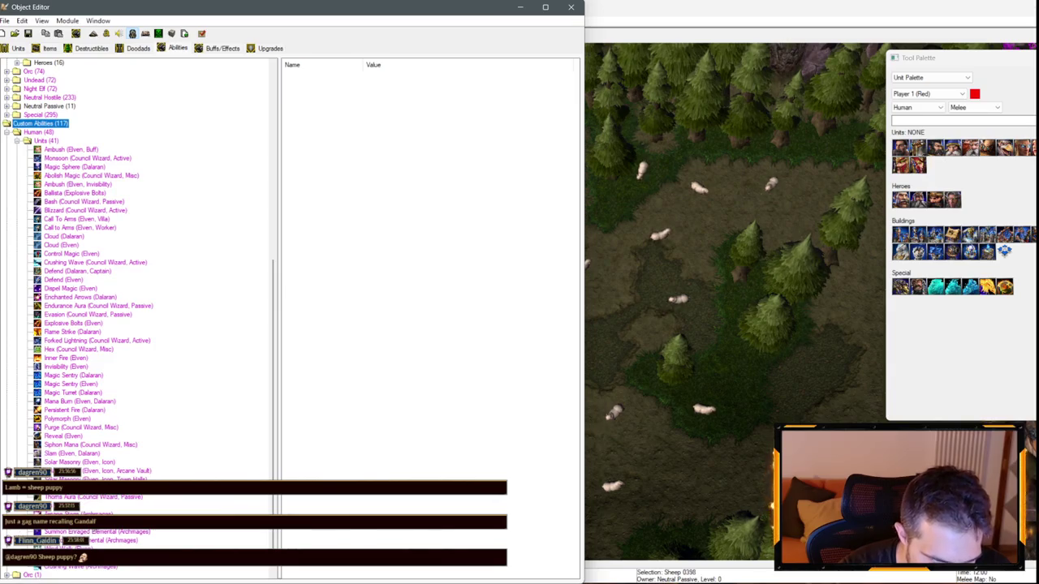
scroll(94, 325, down, 1)
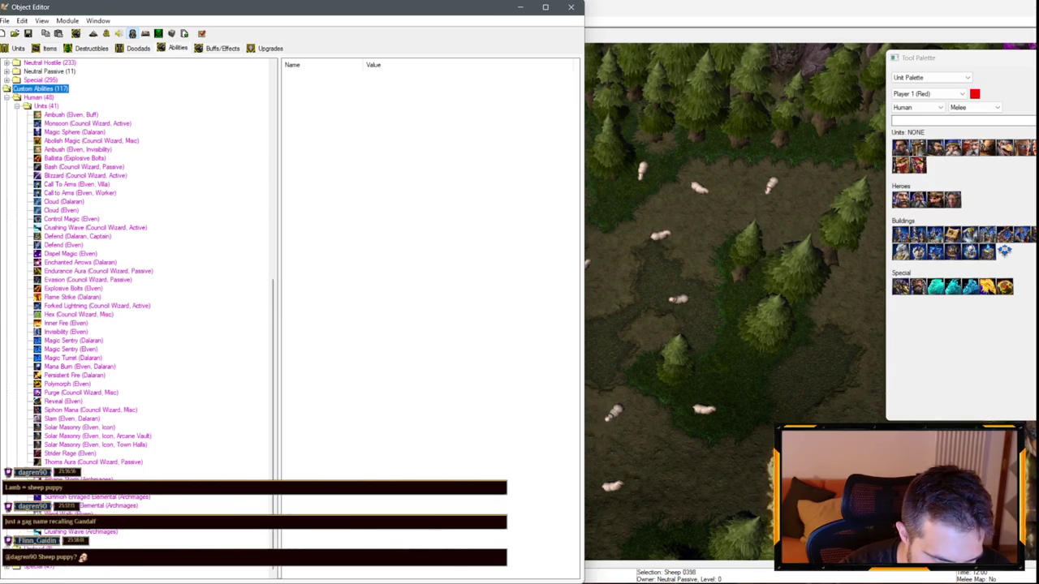
scroll(9, 572, down, 3)
scroll(138, 316, down, 8)
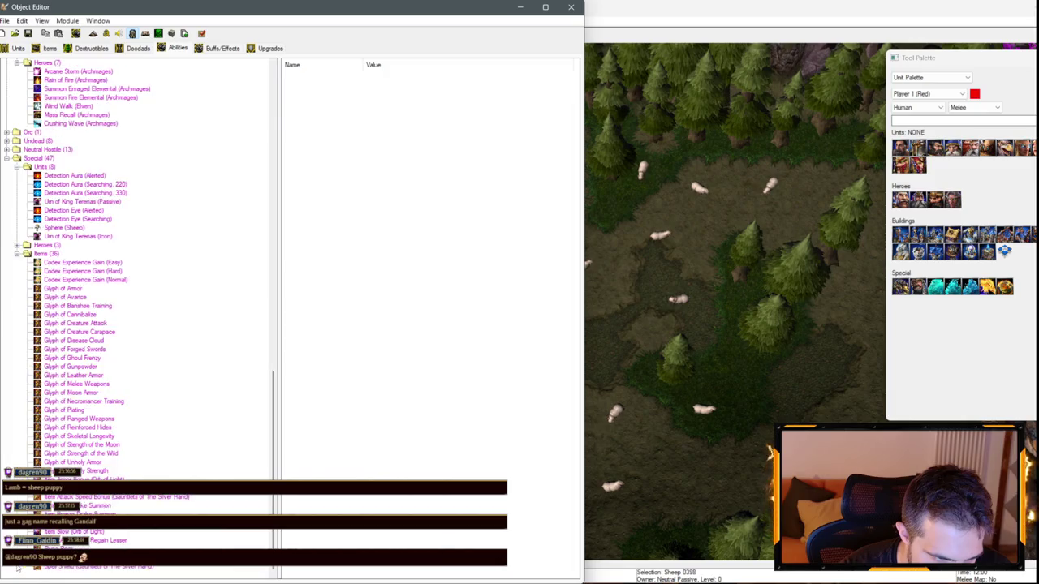
double_click(46, 323)
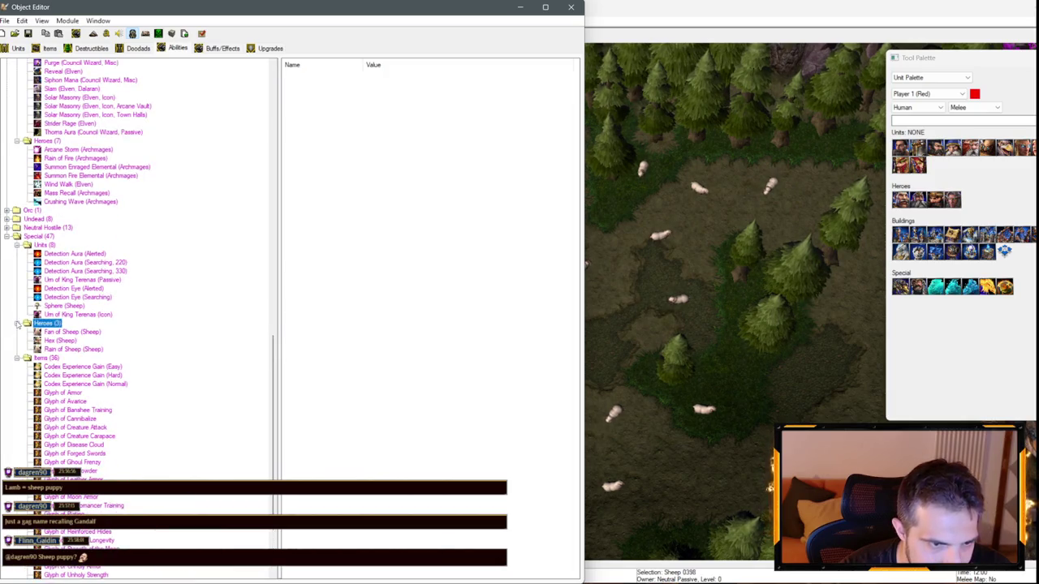
click(73, 332)
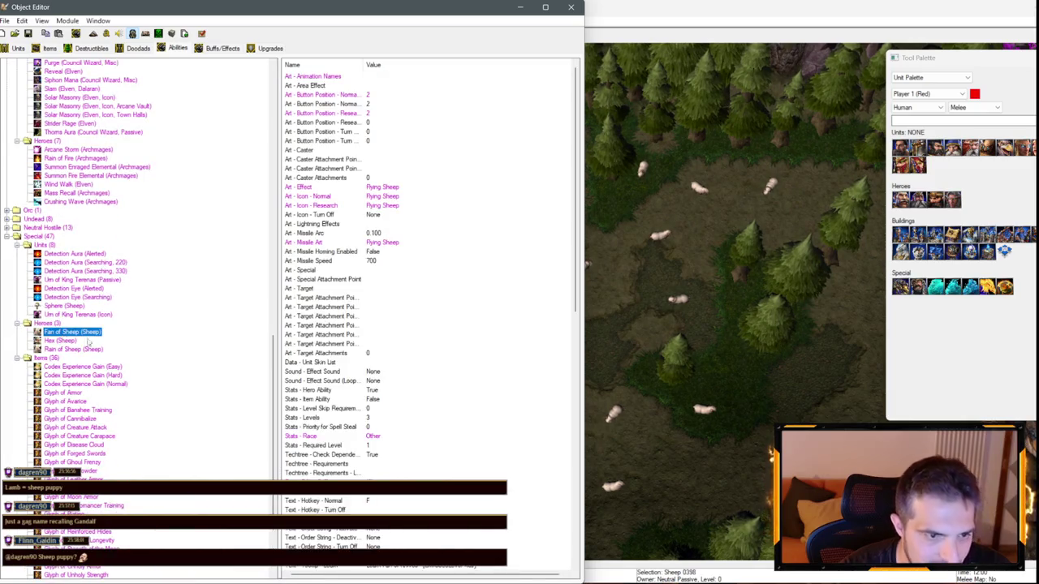
click(395, 187)
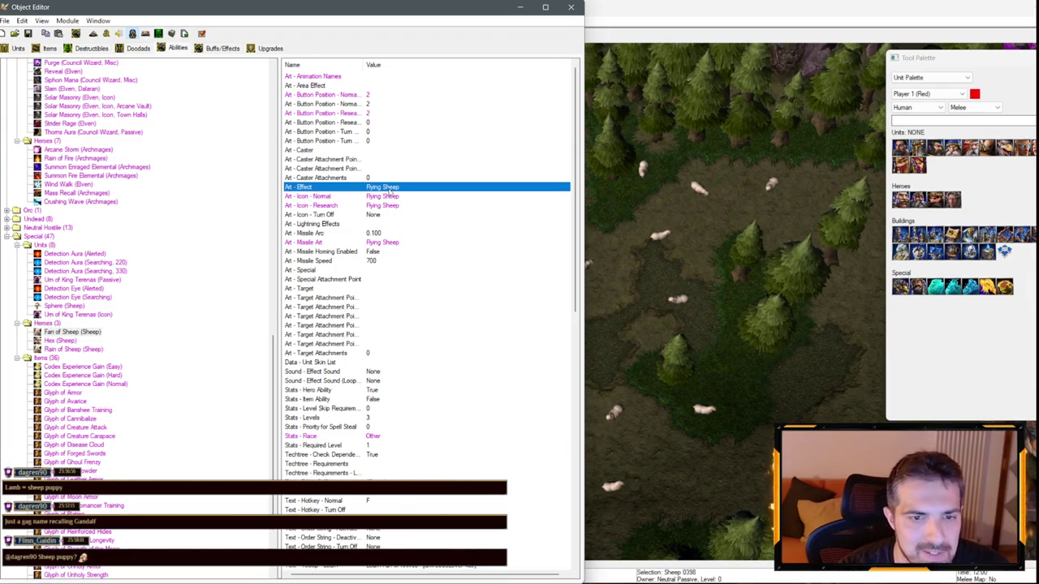
double_click(385, 187)
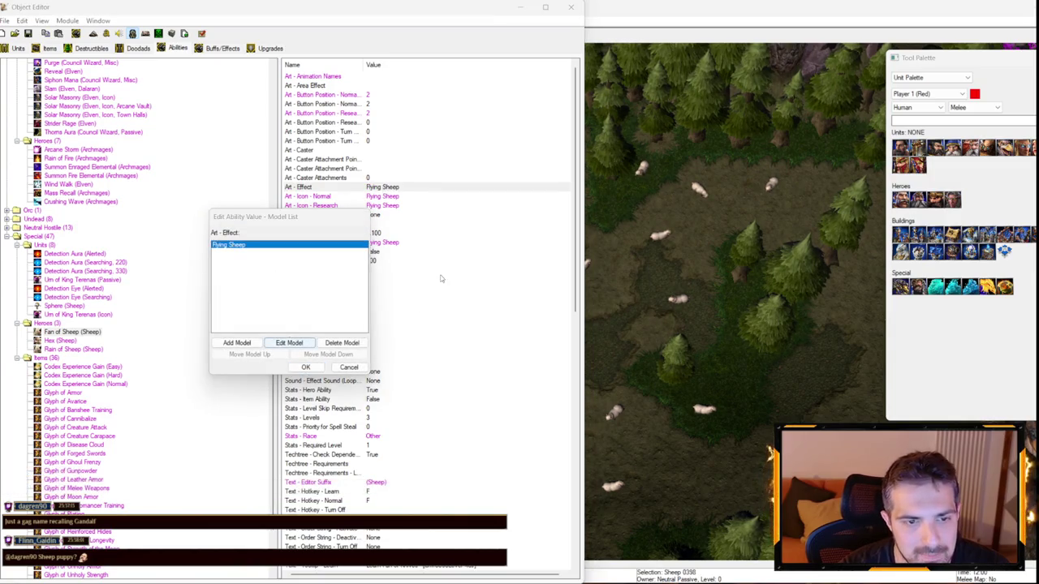
key(Return)
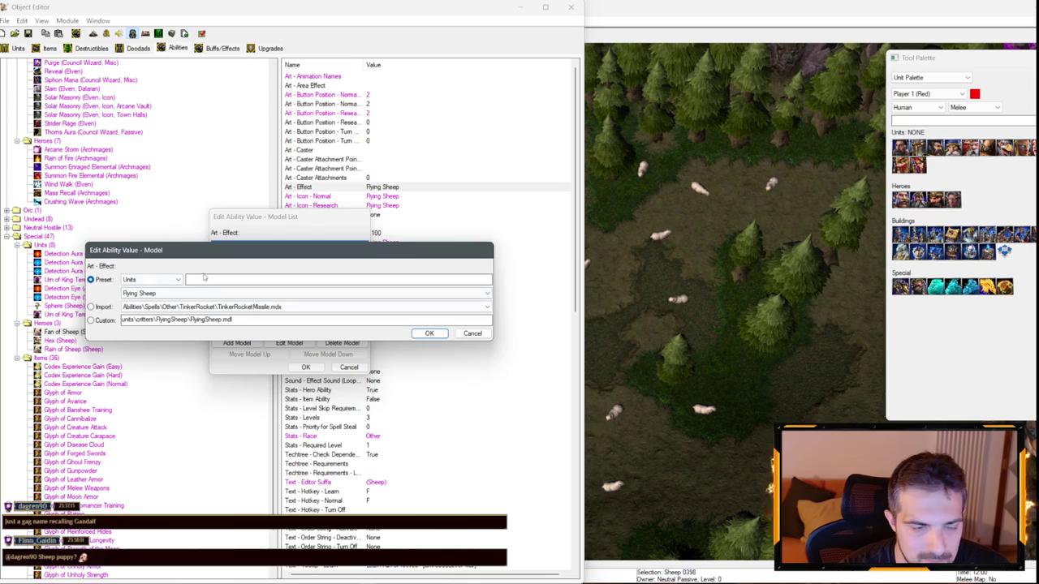
click(471, 334)
click(349, 367)
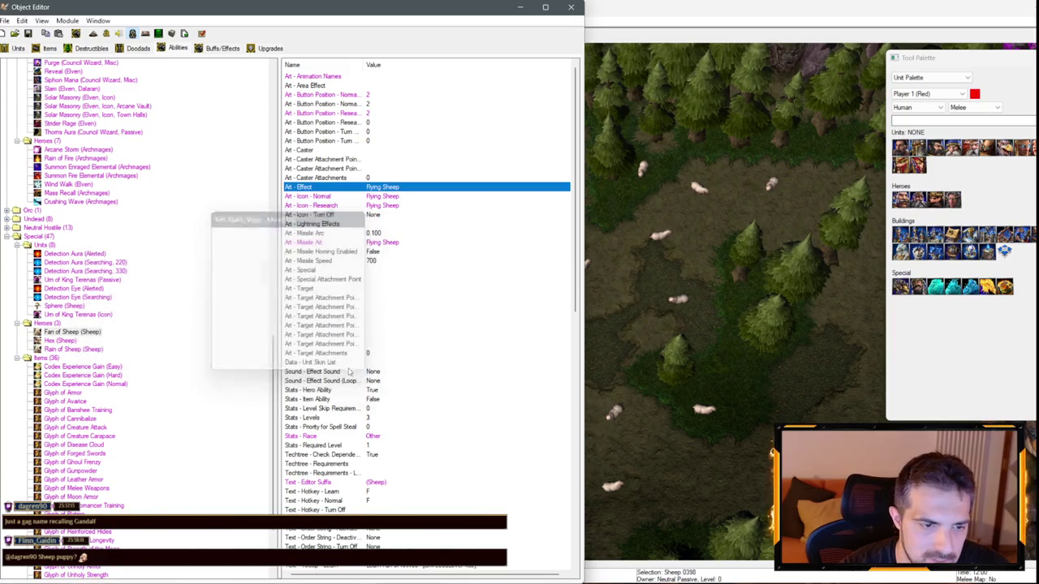
- Check the Hex and Rain of Sheep abilities, including Rain of Sheep's Flying Sheep icon, then show buffs/effects
click(63, 341)
click(64, 349)
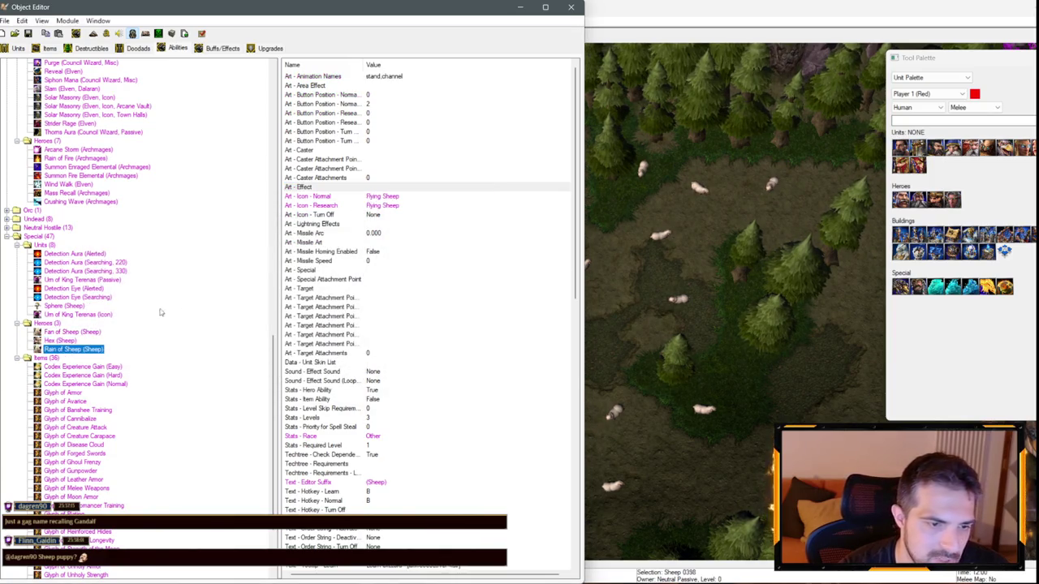
double_click(385, 196)
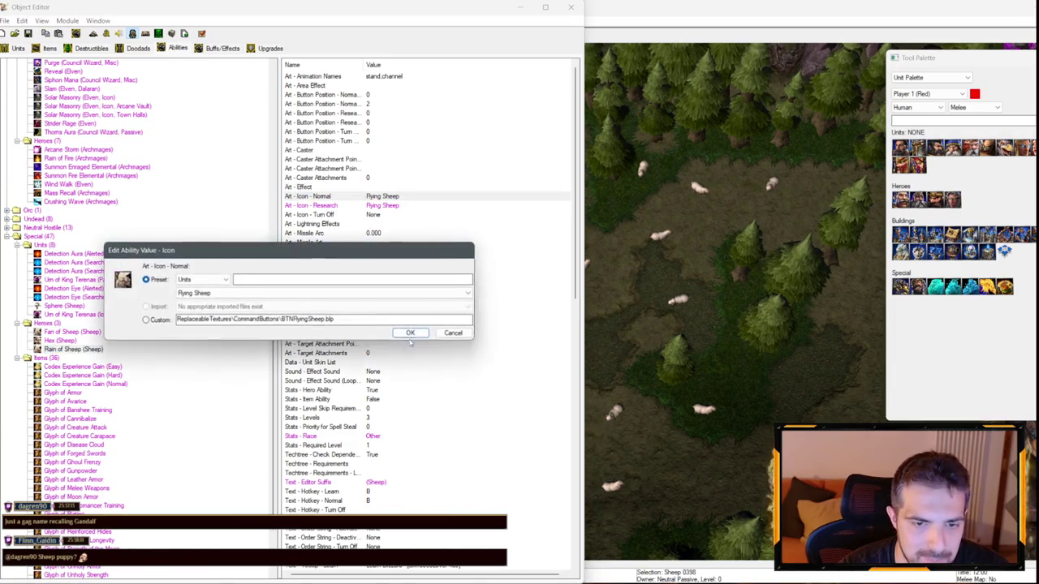
click(454, 332)
scroll(427, 346, down, 3)
scroll(408, 346, up, 5)
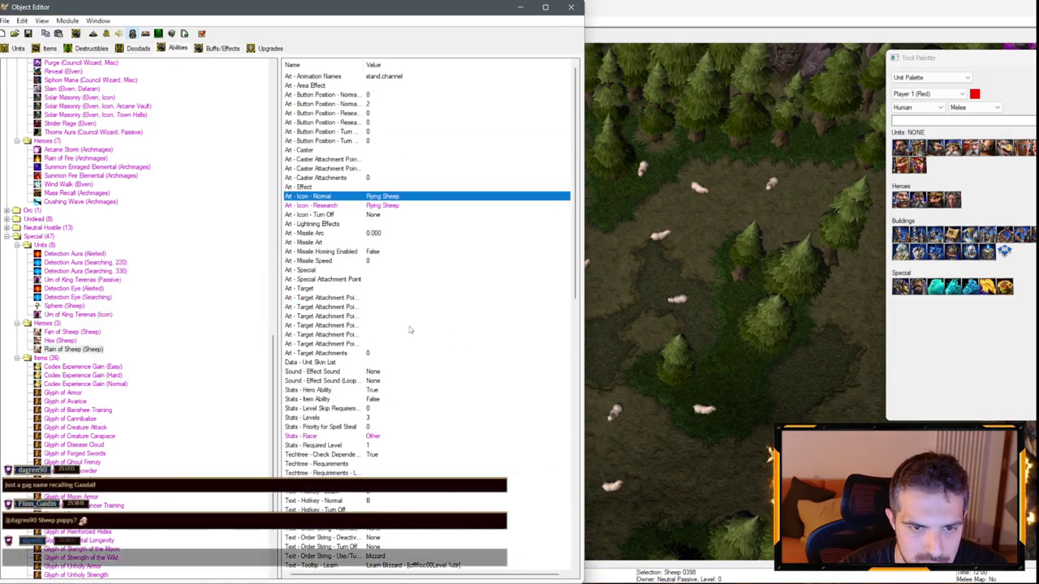
click(72, 332)
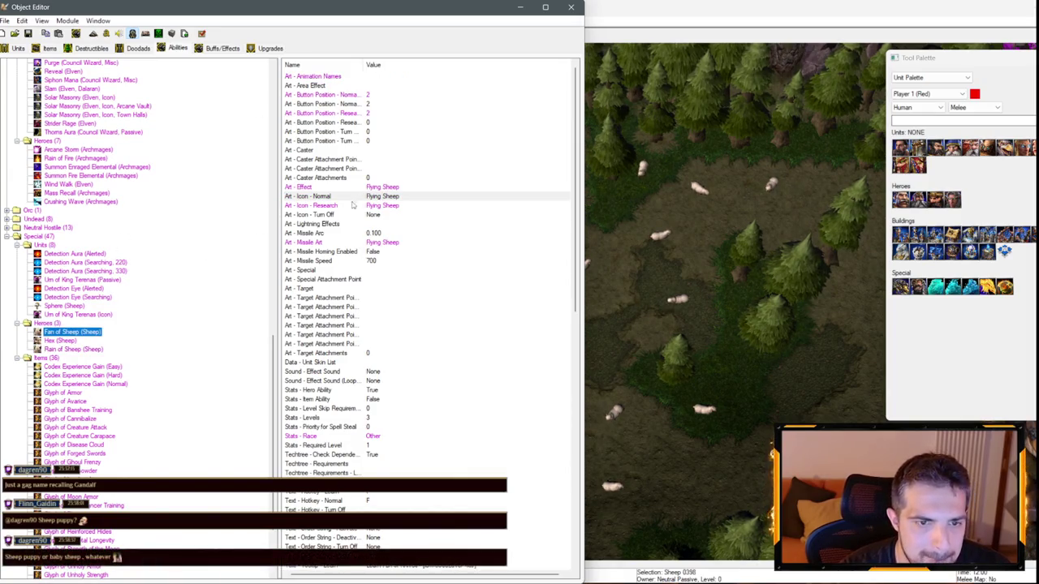
click(371, 233)
click(67, 350)
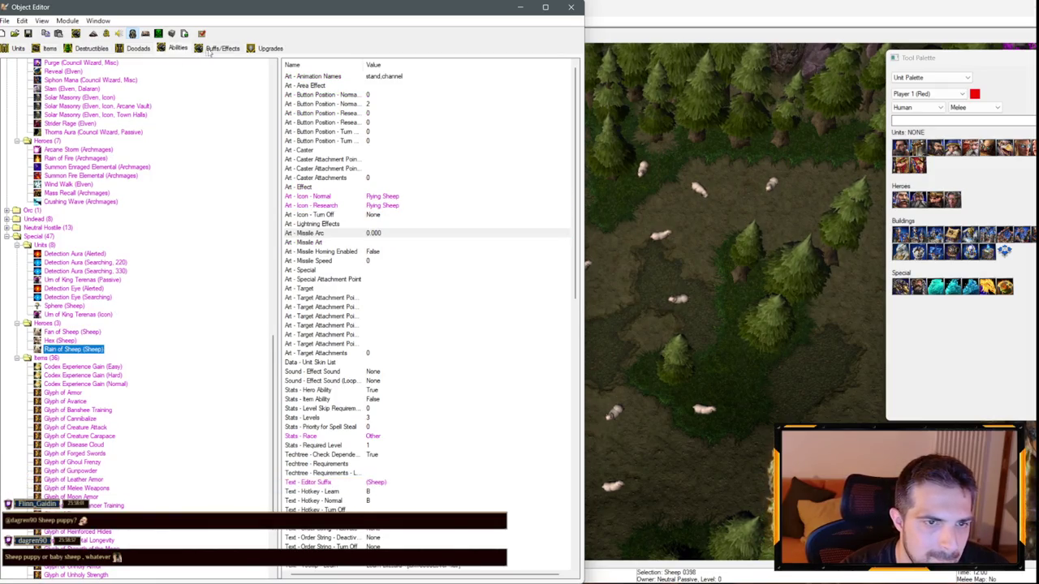
click(209, 51)
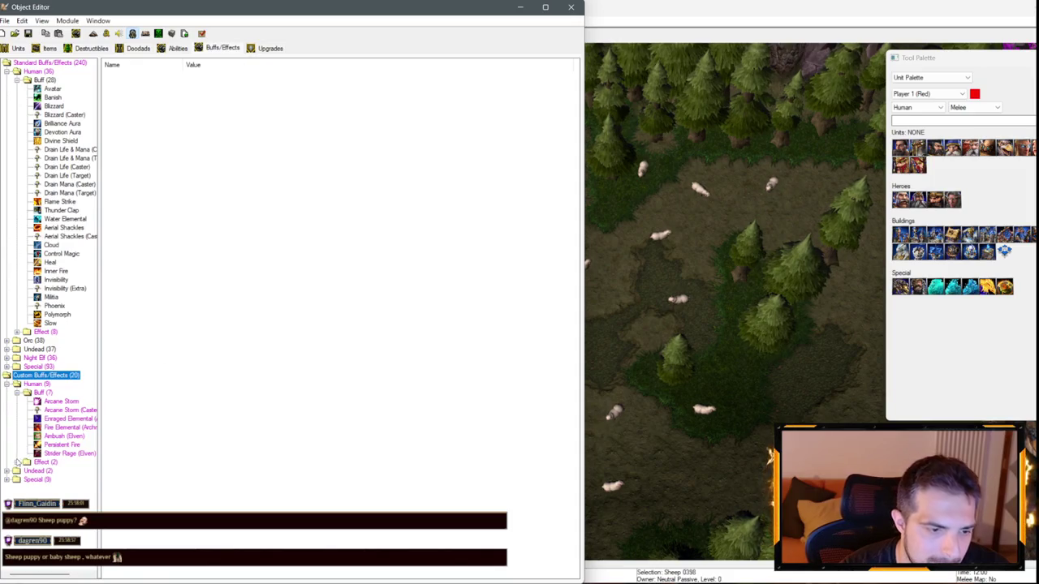
- Expand the custom Special buffs and review the Rain of Sheep, Hex and Rain of Sheep (Caster) buffs
click(17, 462)
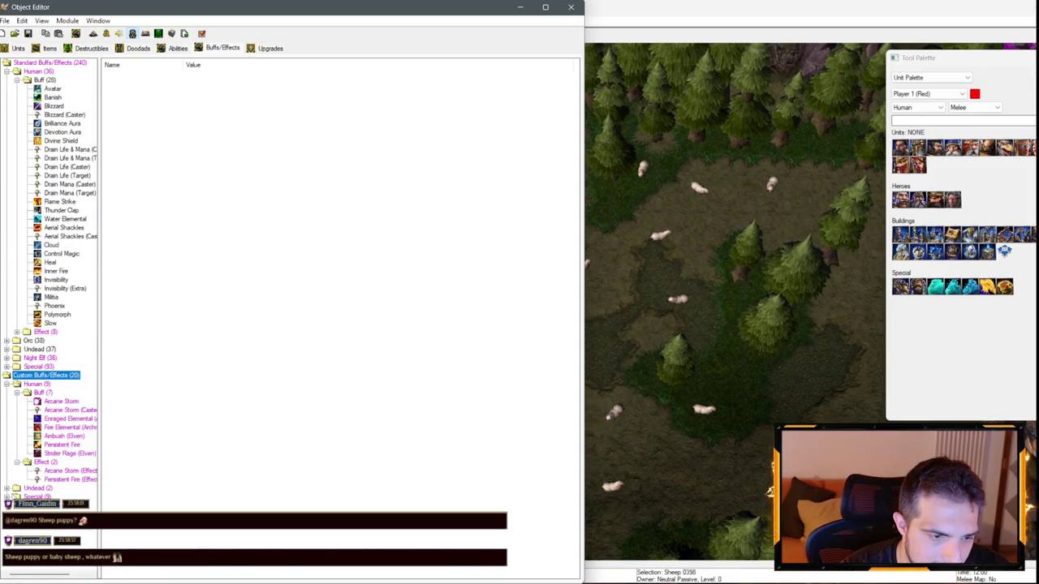
click(7, 497)
click(61, 496)
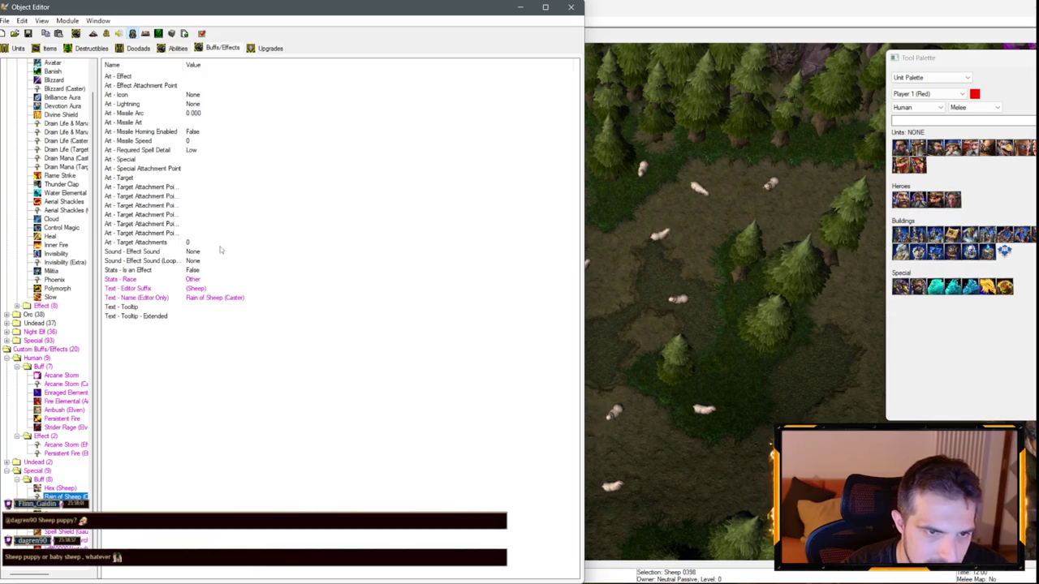
drag(99, 419, 172, 492)
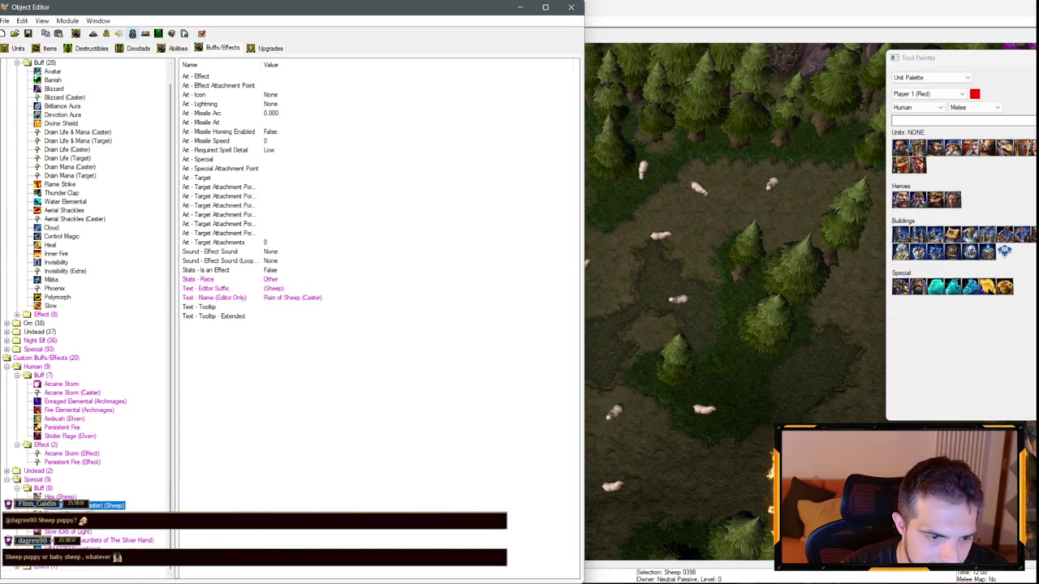
double_click(272, 96)
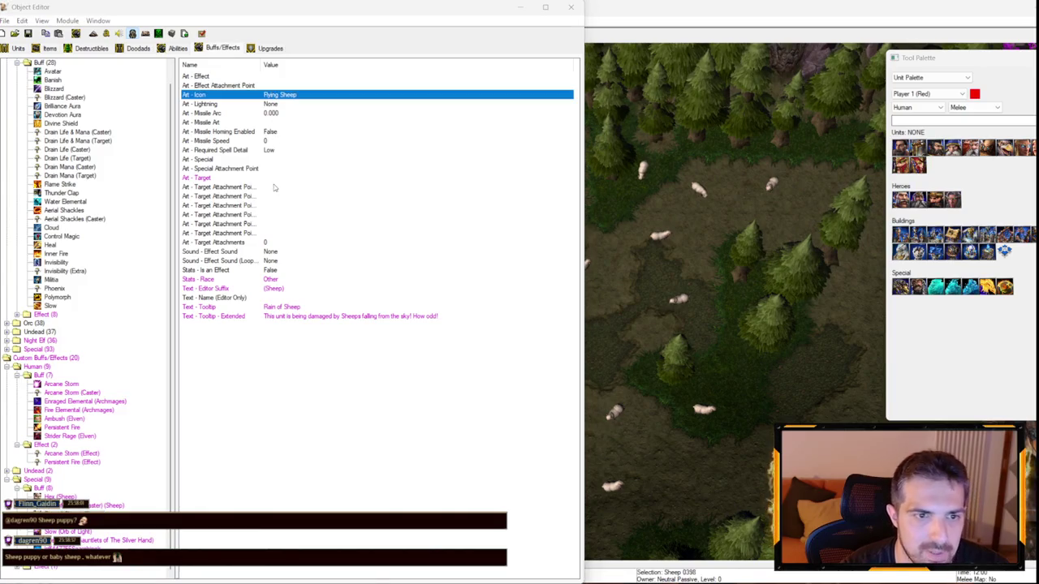
key(Escape)
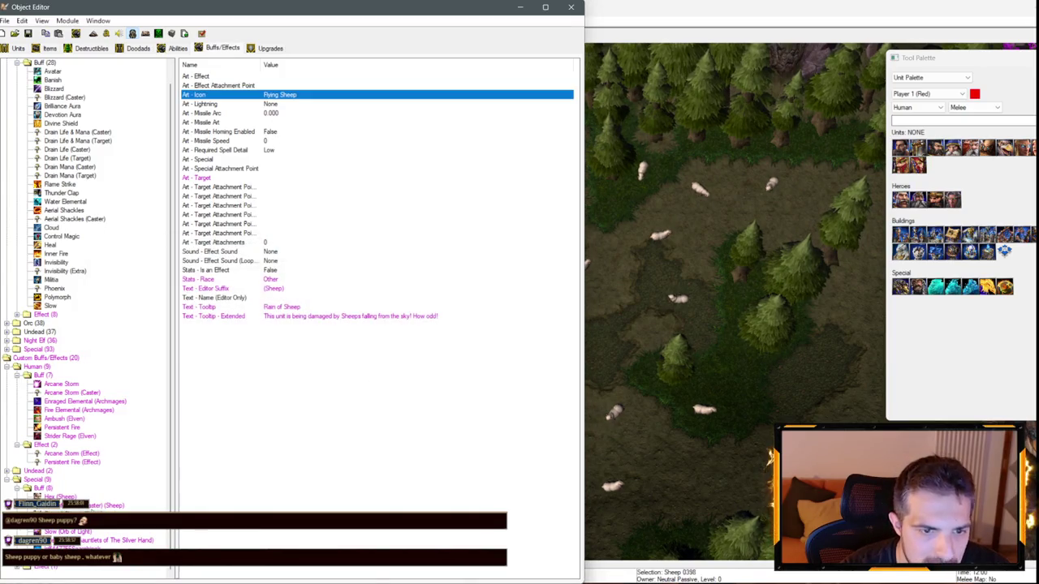
click(60, 496)
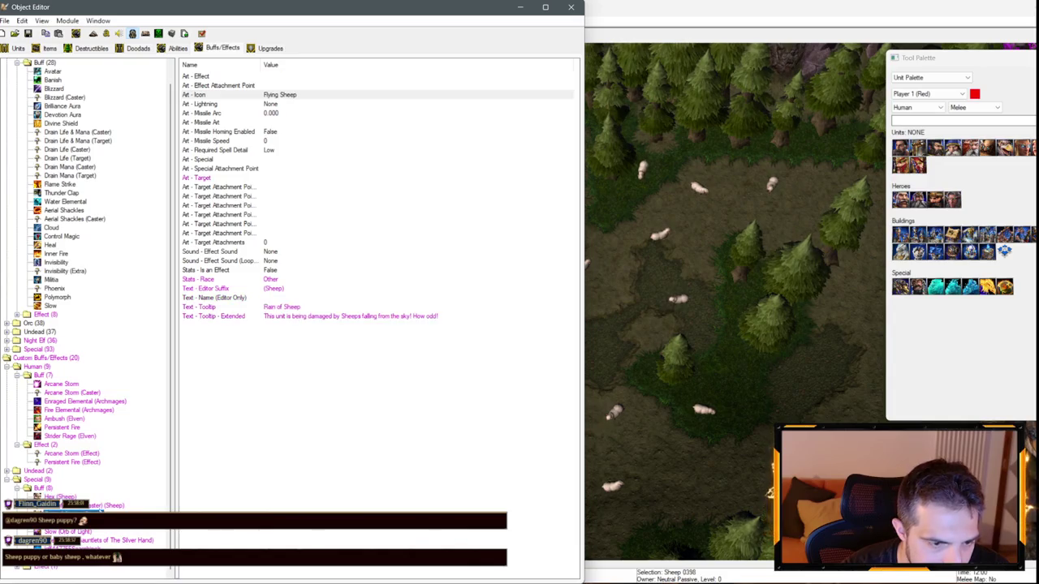
click(90, 505)
key(Down)
key(Up)
key(Down)
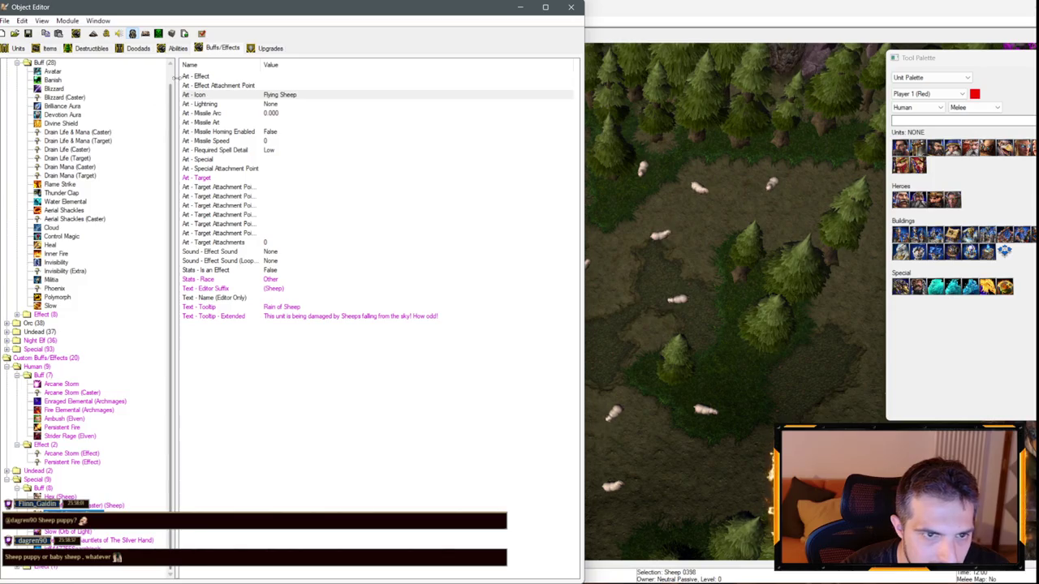
- Recheck the Rain of Sheep ability's missile art, then select the Rain of Sheep (Effect) entry
click(178, 48)
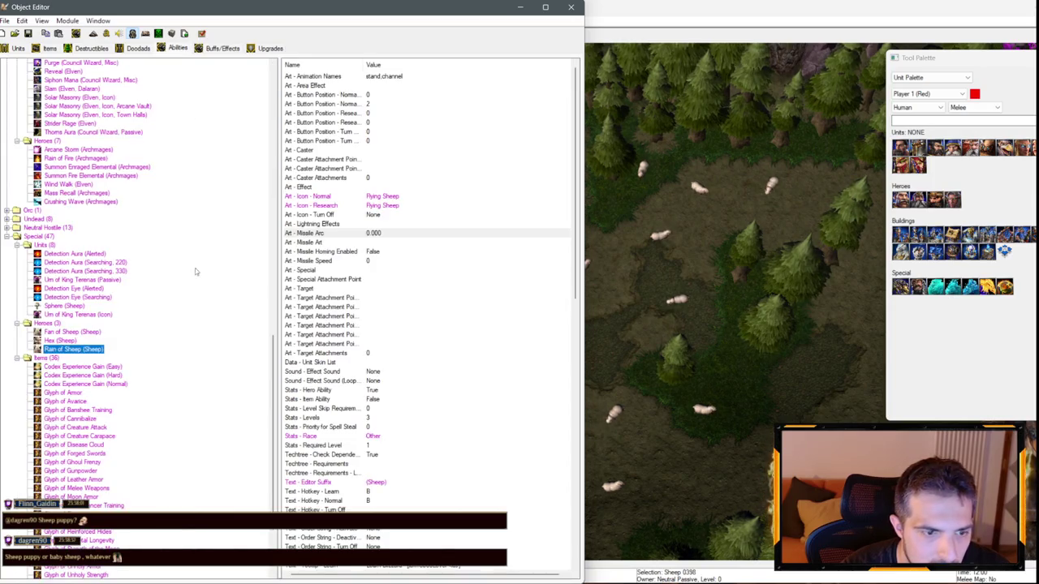
click(383, 235)
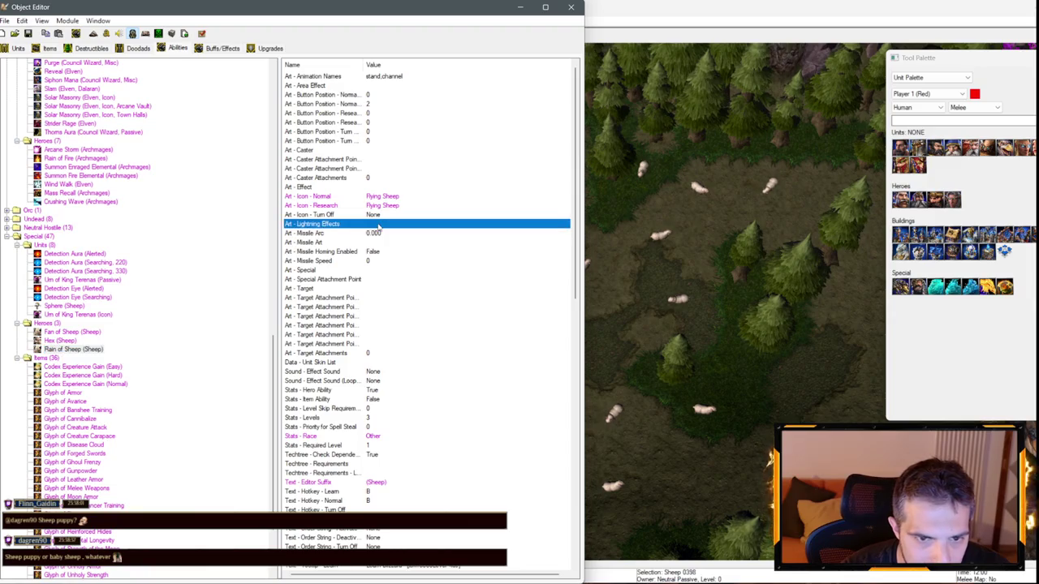
click(357, 243)
scroll(82, 316, up, 2)
click(73, 401)
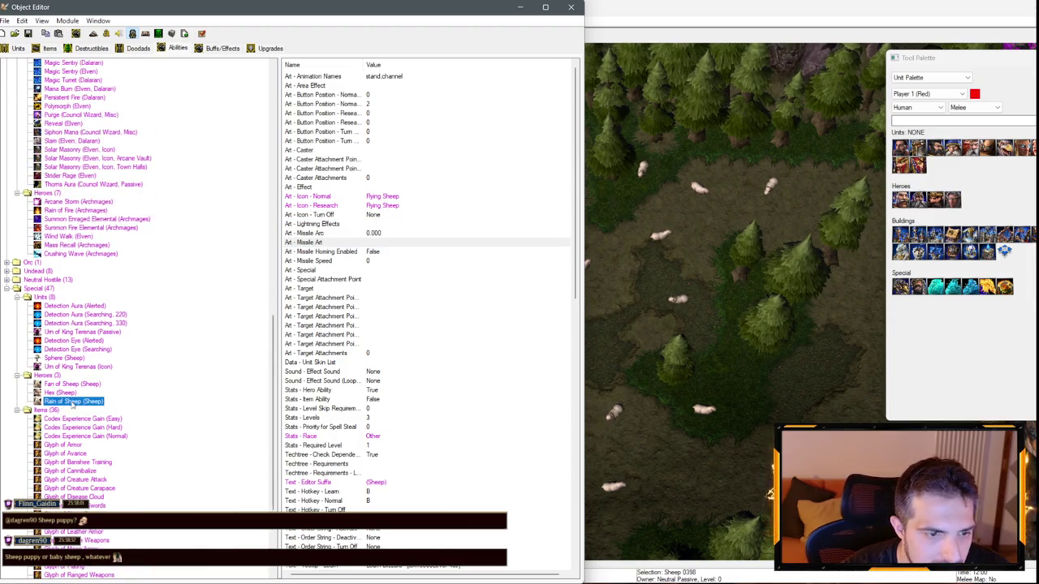
scroll(357, 211, down, 15)
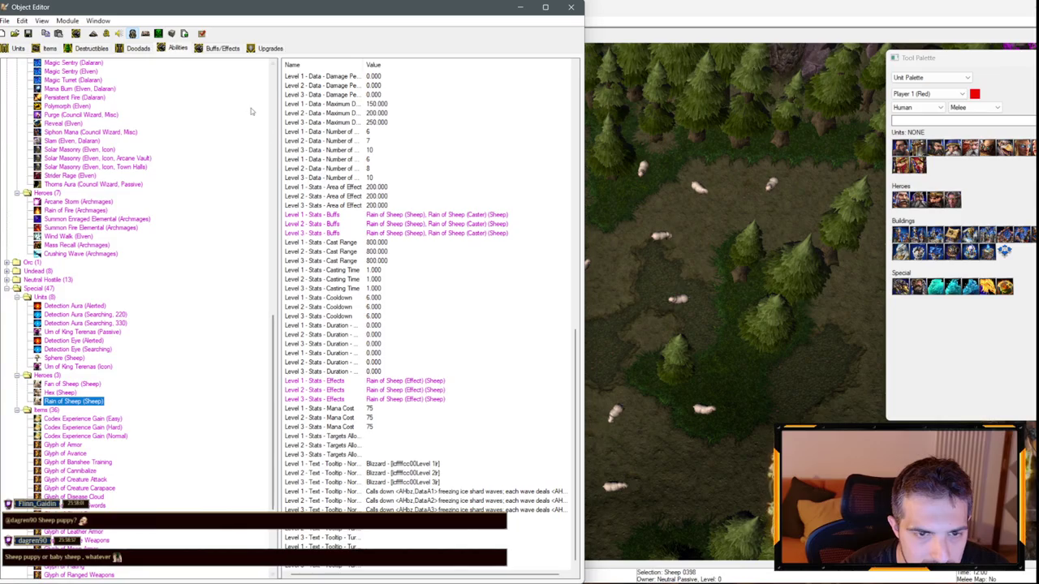
click(219, 48)
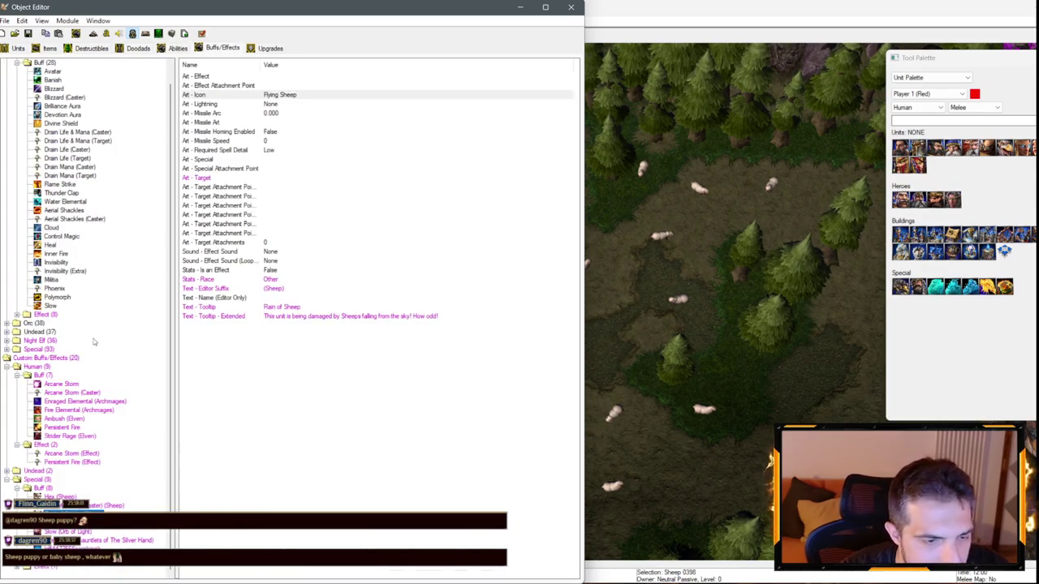
double_click(43, 315)
click(17, 315)
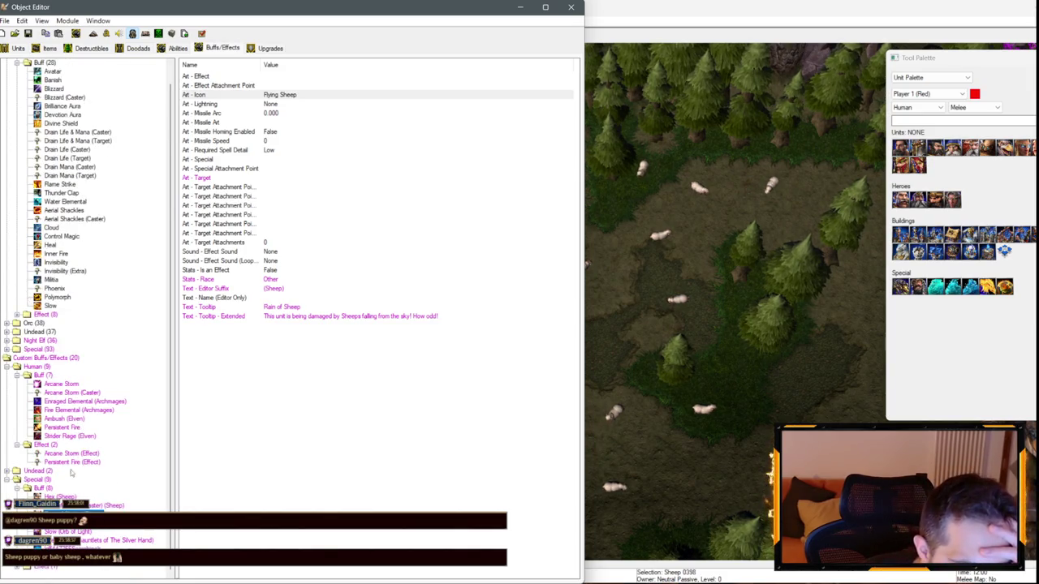
click(81, 566)
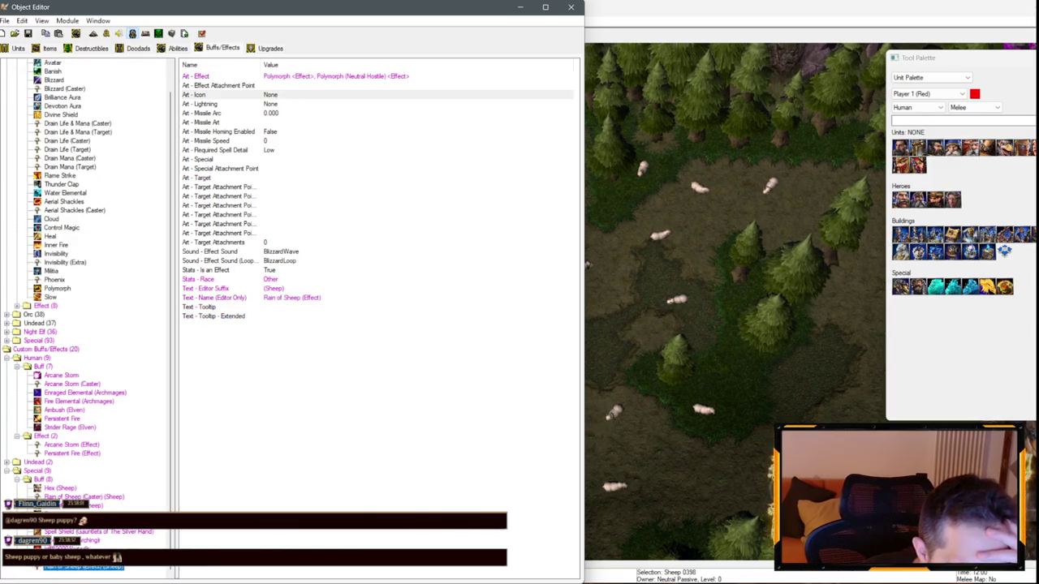
- Replace Rain of Sheep (Effect)'s Polymorph art with Units\Human\SheepArchmage\SheepArchmageFlyingSheepBurning
double_click(316, 76)
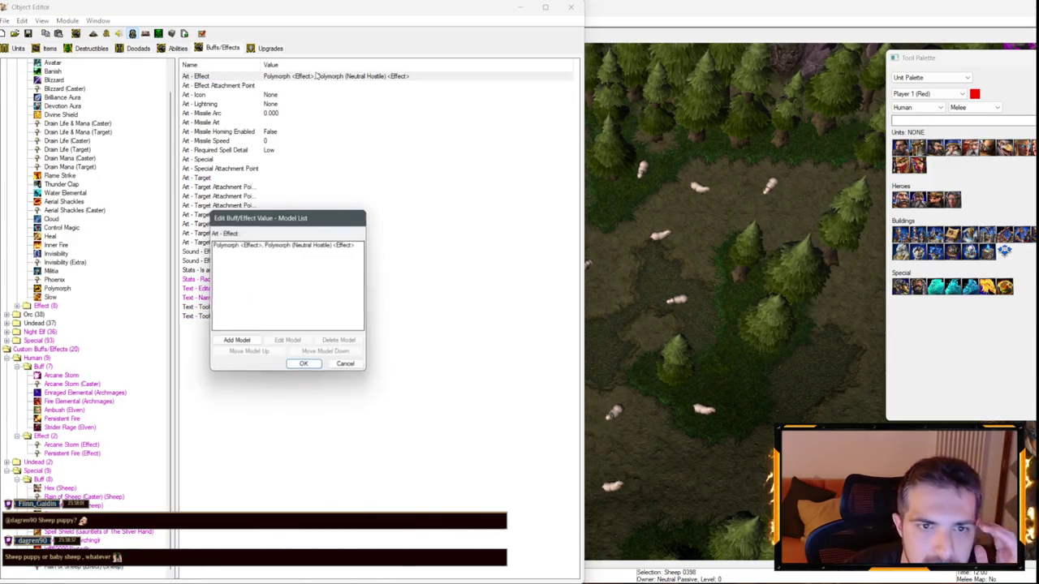
click(277, 245)
click(297, 345)
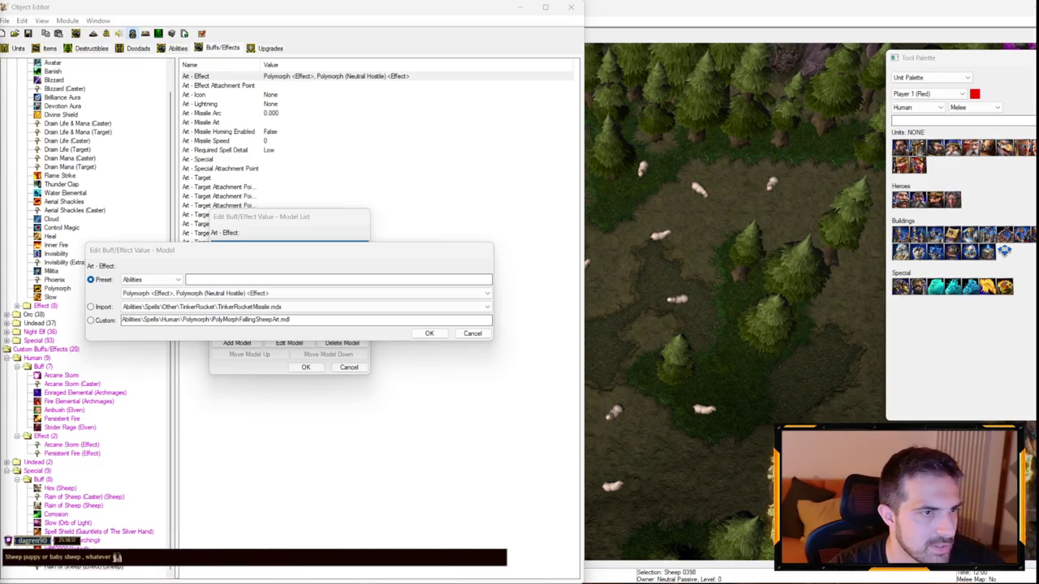
drag(290, 319, 120, 319)
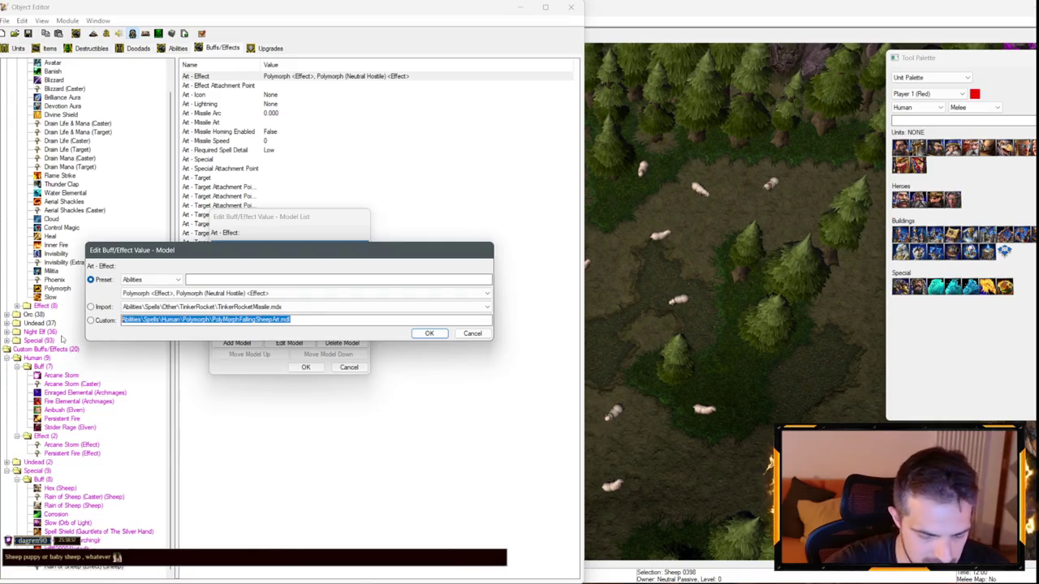
text(Units\Human\SheepArchma)
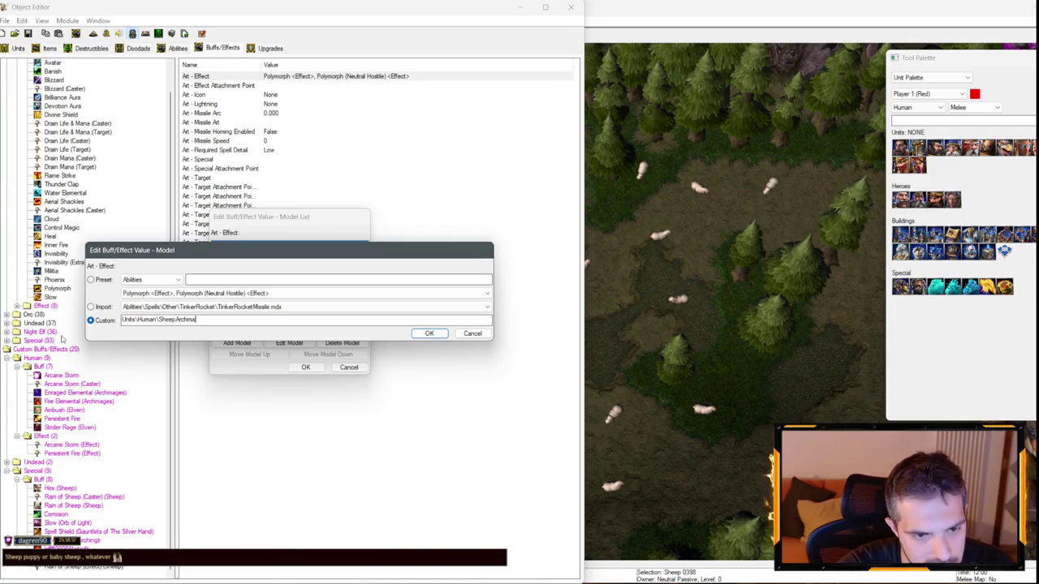
text(geFlyingSheepBurning)
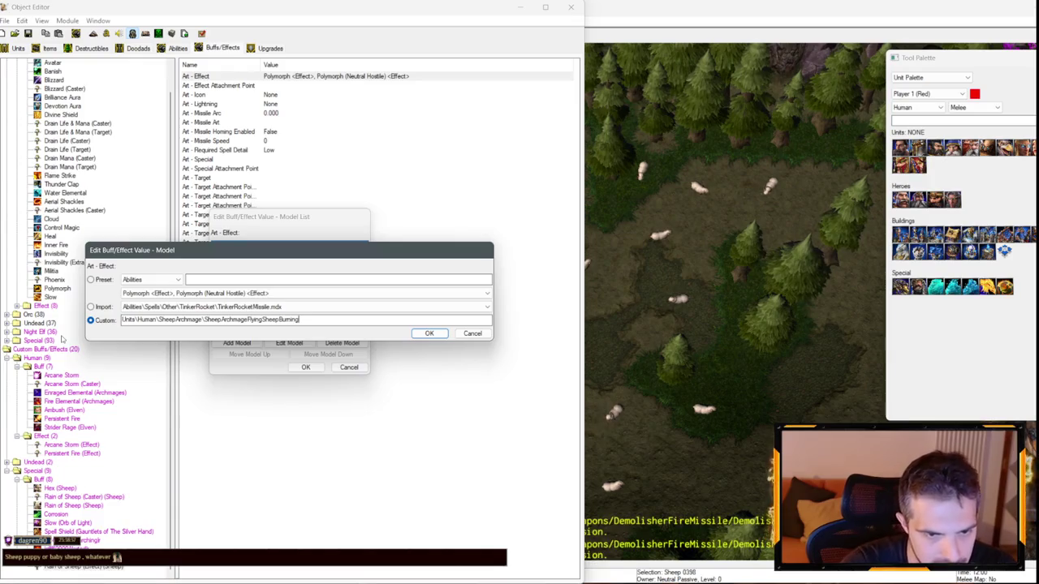
key(Return)
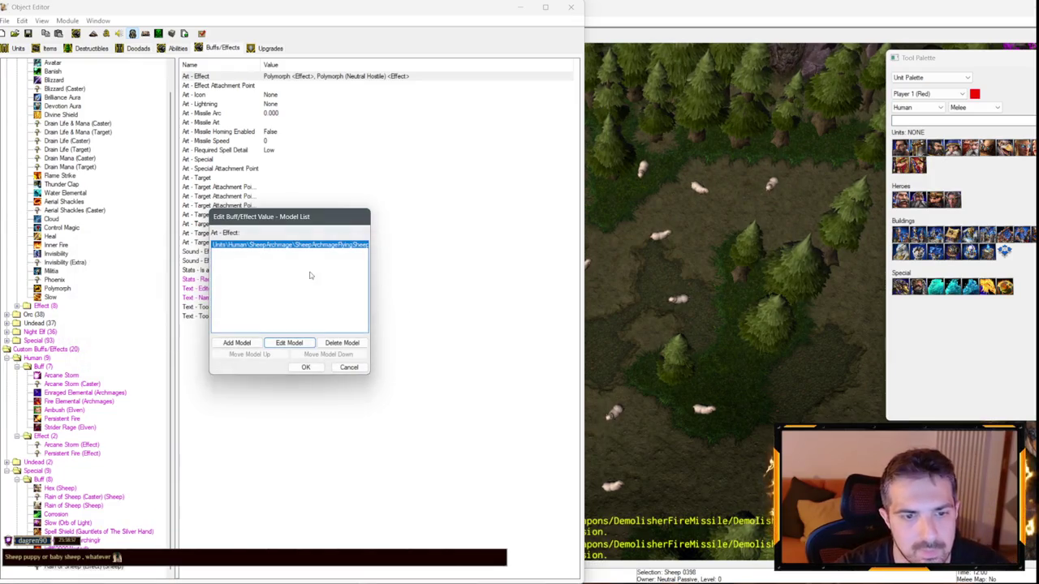
click(305, 368)
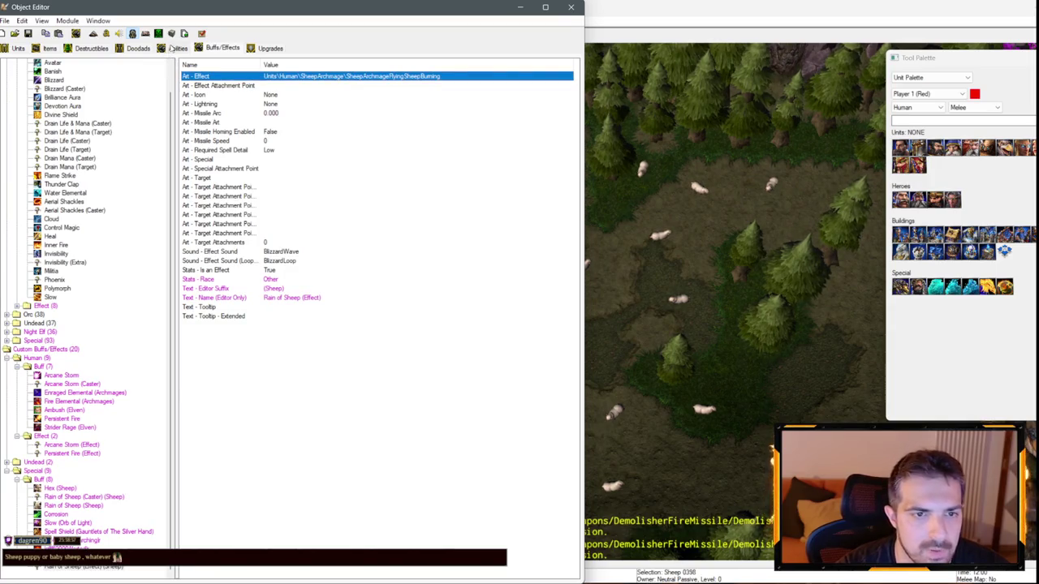
click(175, 47)
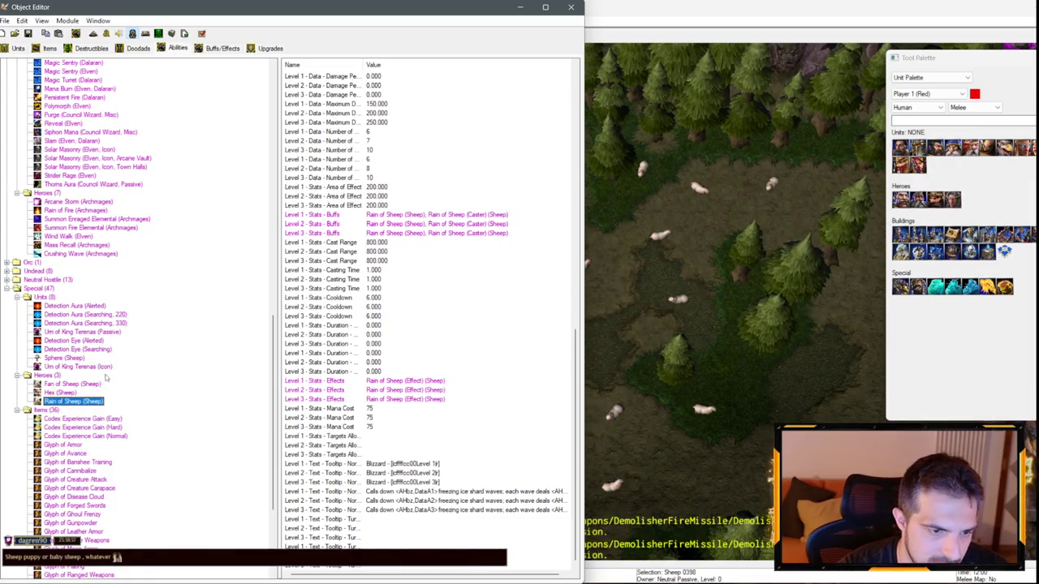
- Select Fan of Sheep (Sheep), then minimize the Object Editor and zoom around the map
click(80, 384)
scroll(432, 292, up, 15)
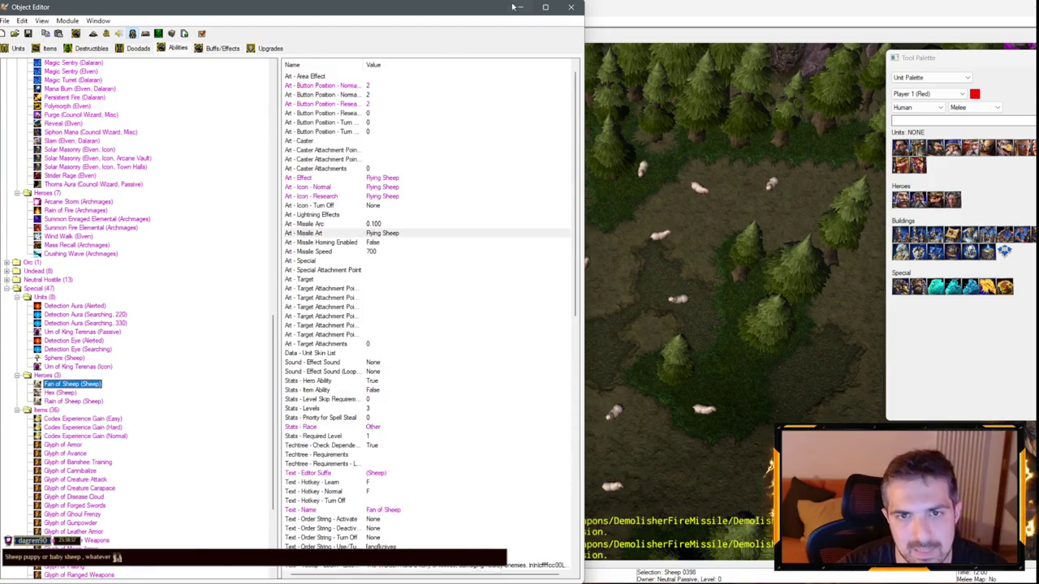
click(519, 6)
scroll(626, 303, up, 5)
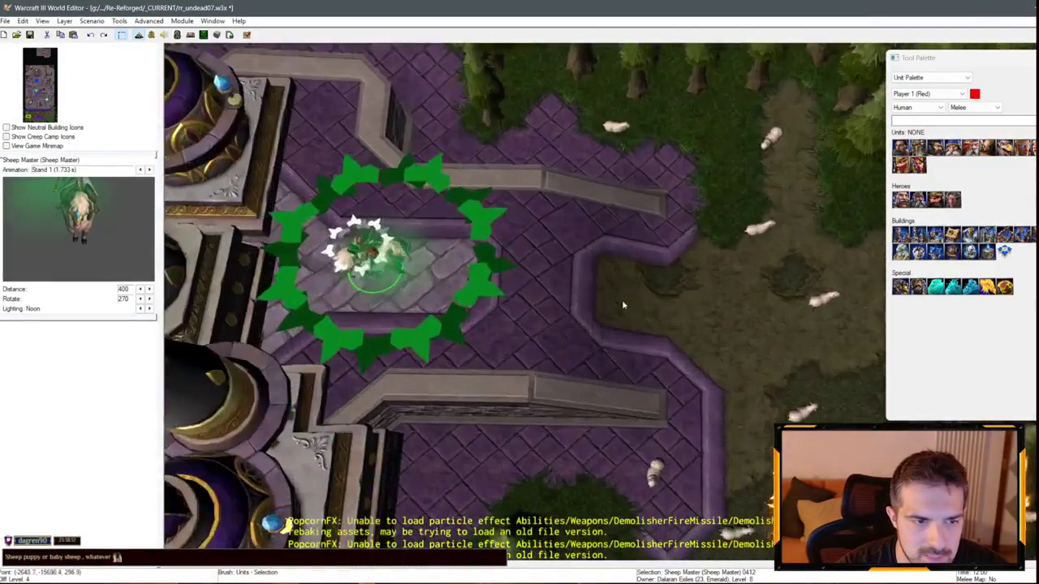
scroll(627, 303, up, 6)
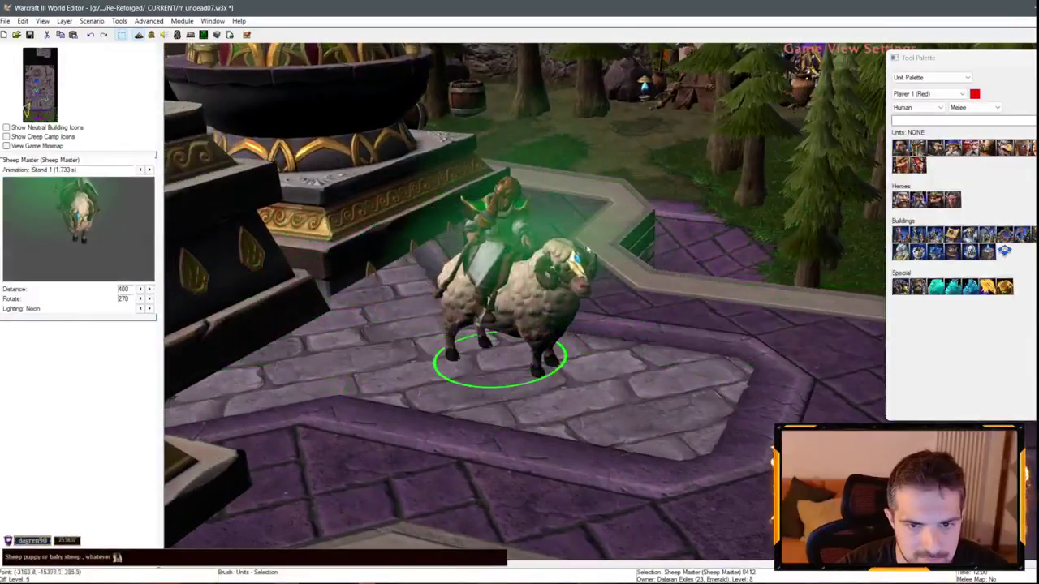
scroll(595, 253, up, 4)
scroll(443, 252, down, 5)
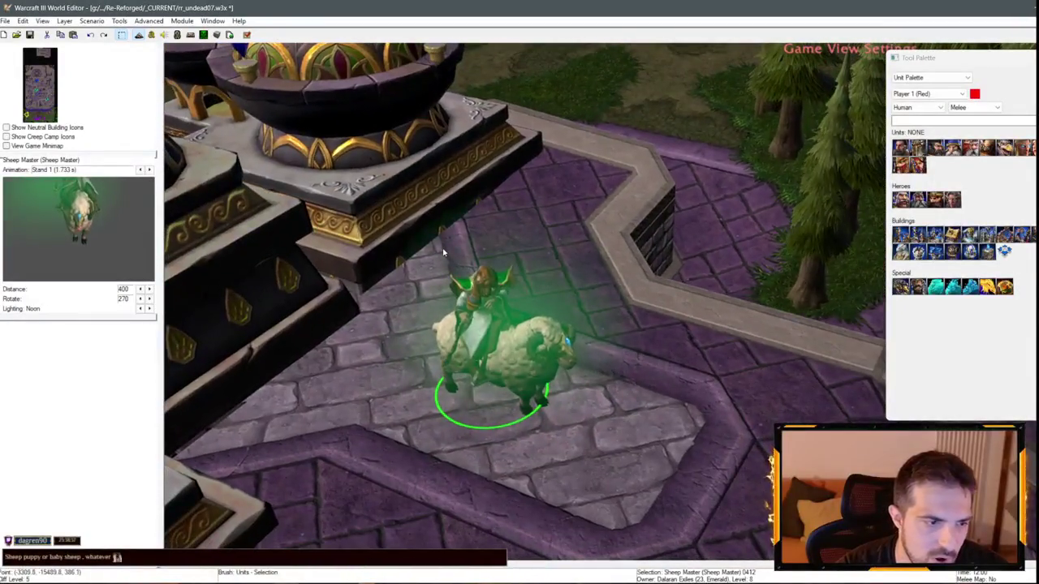
scroll(573, 417, up, 5)
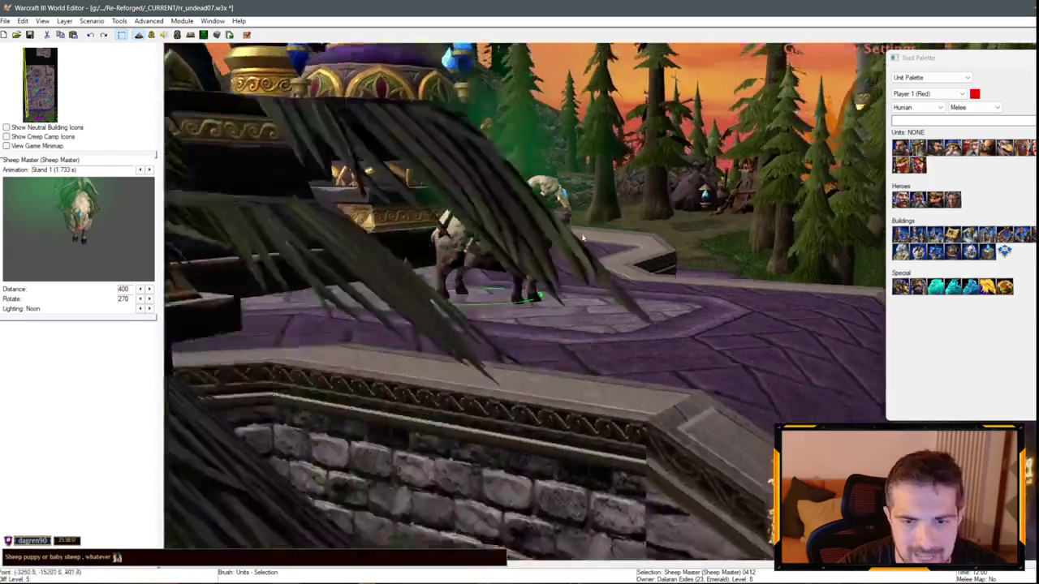
scroll(418, 415, down, 6)
scroll(418, 416, down, 3)
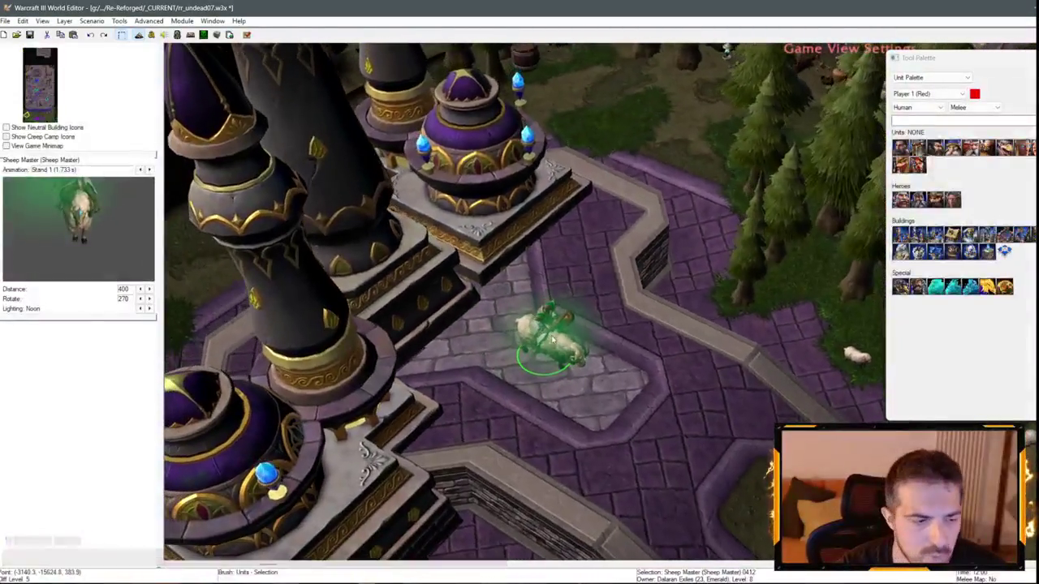
scroll(570, 255, up, 4)
scroll(578, 252, up, 5)
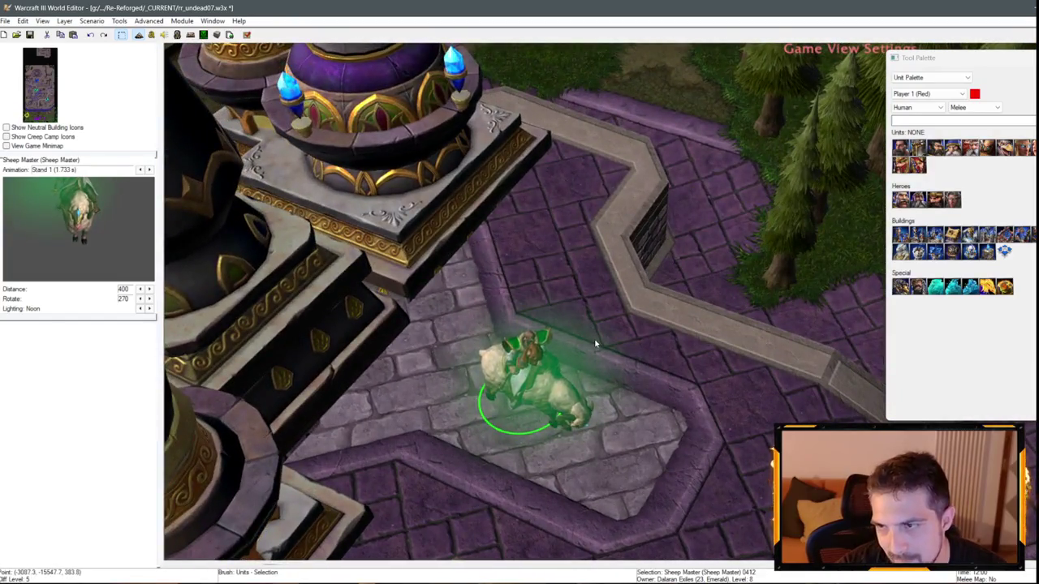
scroll(595, 344, up, 3)
scroll(634, 298, down, 3)
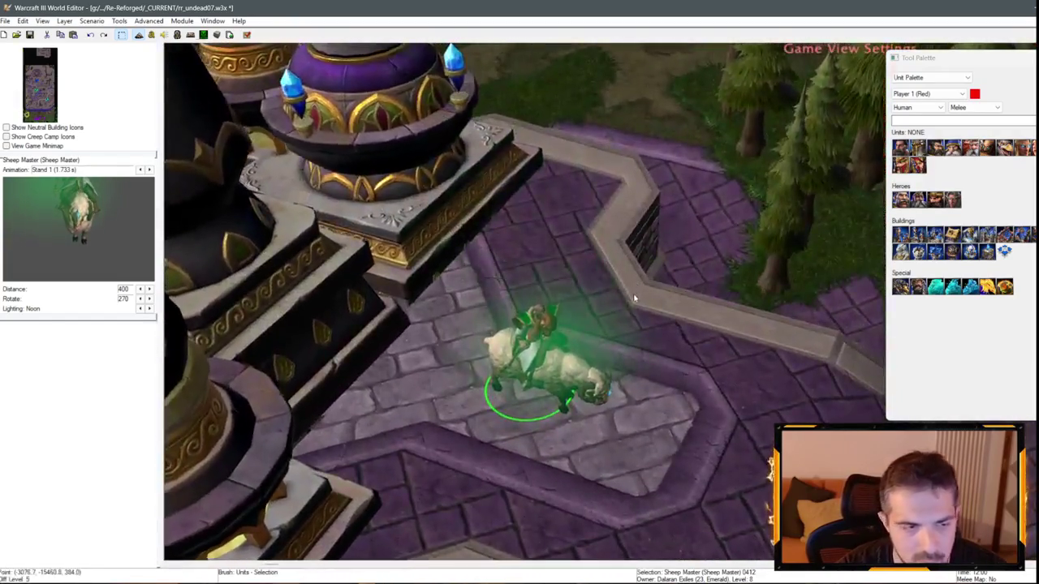
scroll(634, 298, down, 5)
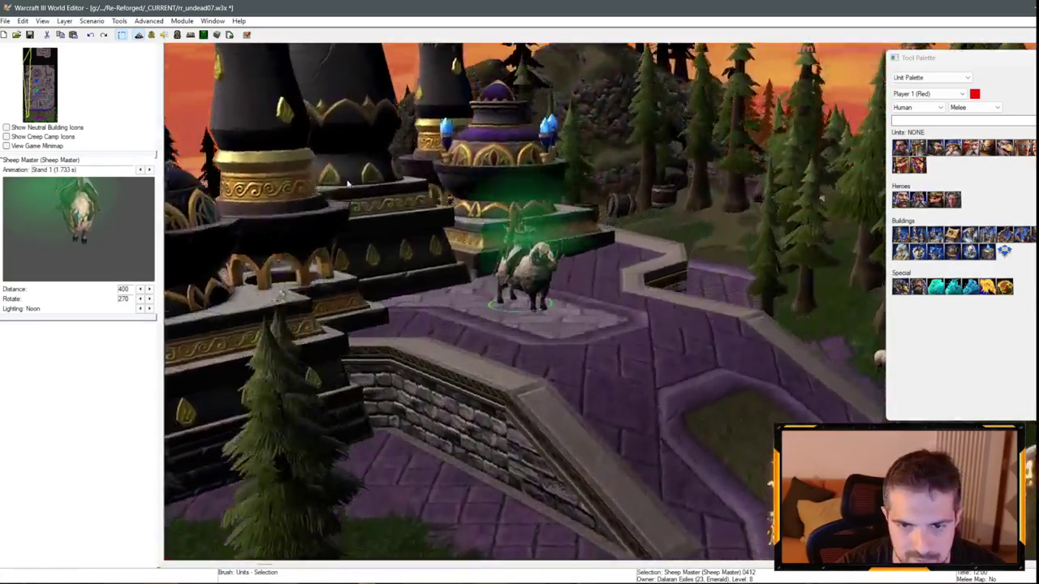
scroll(347, 184, up, 2)
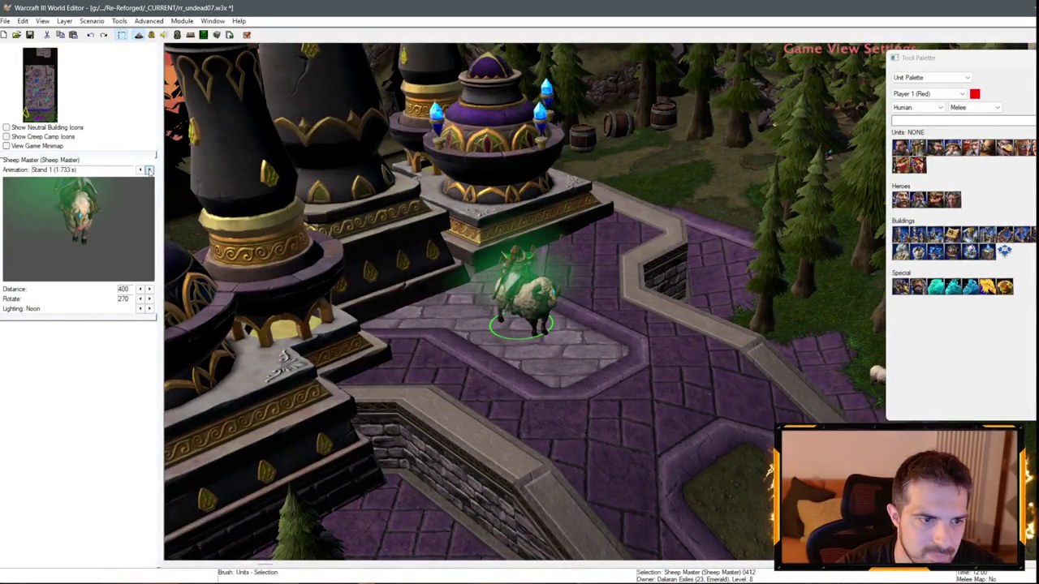
- Cycle the Sheep Master preview through the Stand, Stand Victory, Attack and Death animations
click(148, 169)
click(149, 170)
click(149, 170)
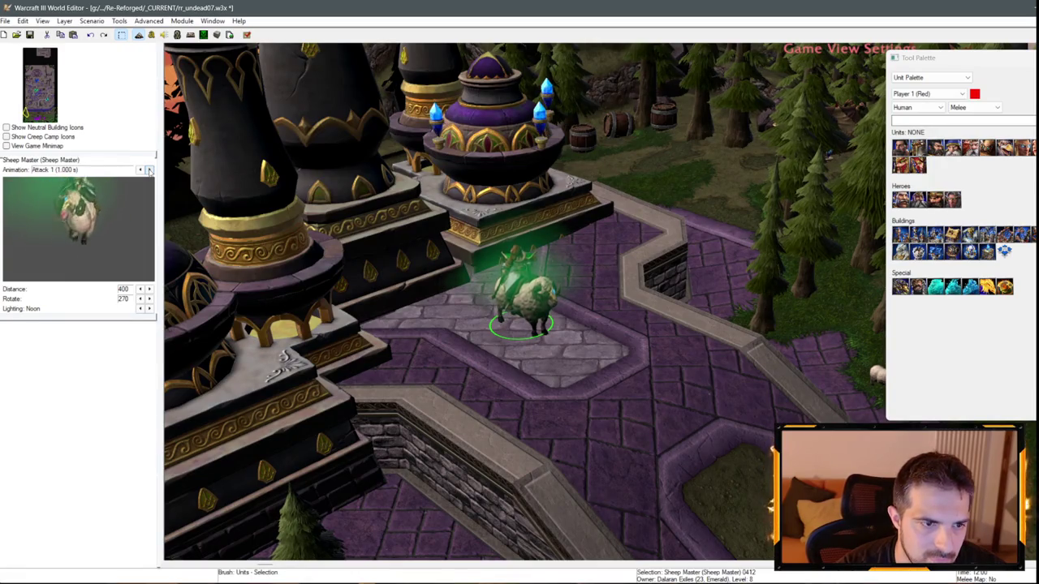
click(148, 170)
scroll(803, 291, down, 5)
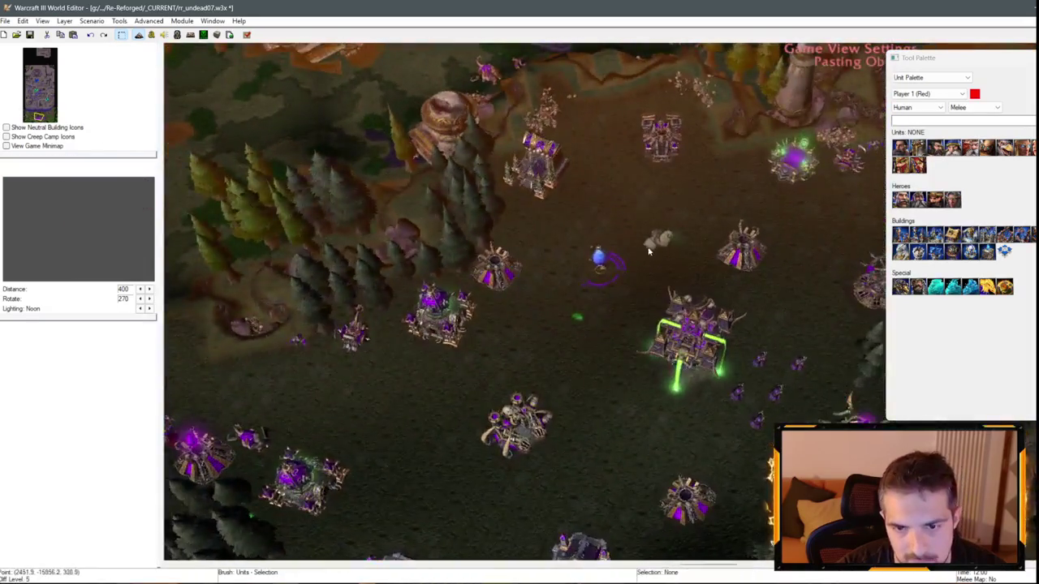
- Give the undead base's Sheep Master to Undead Scourge (Purple), save the map and launch a test
click(630, 215)
double_click(629, 216)
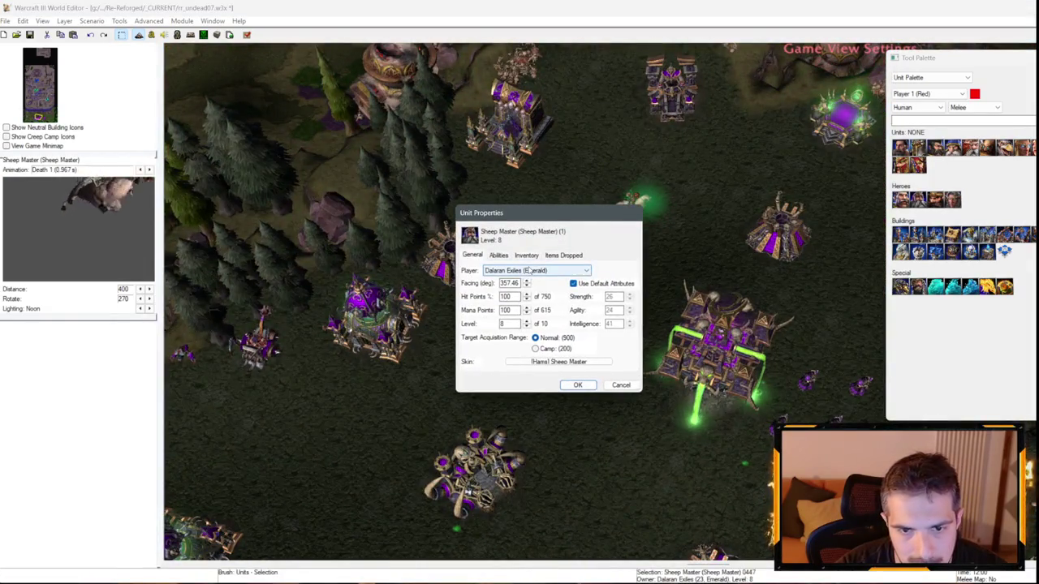
click(535, 270)
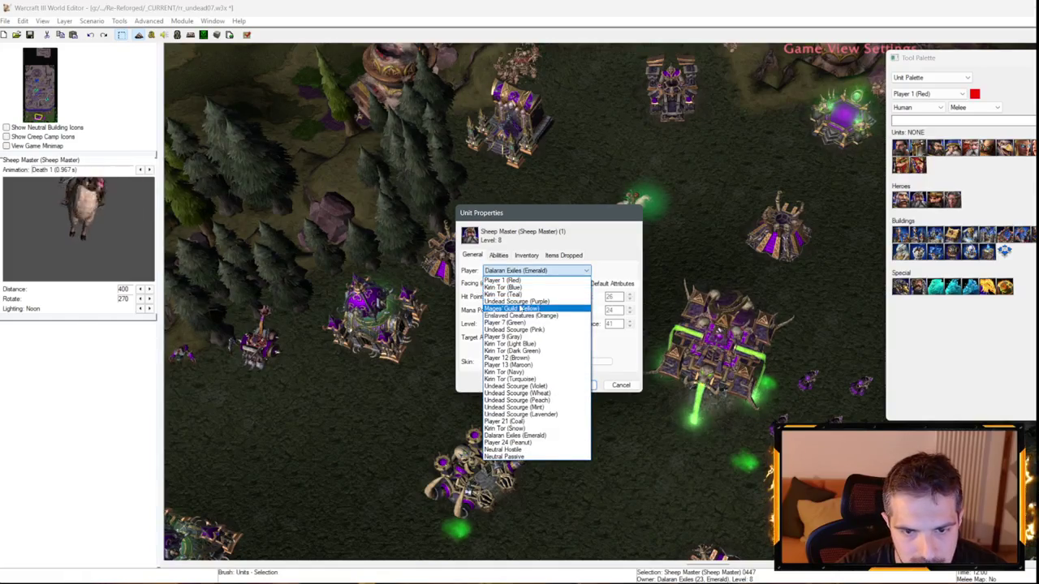
click(516, 301)
click(578, 385)
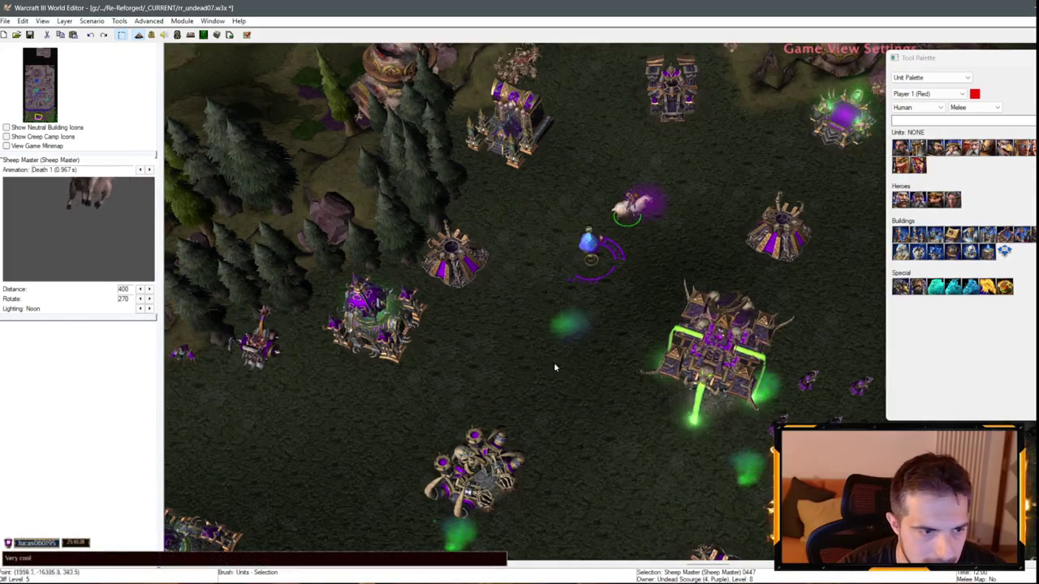
key(ctrl+s)
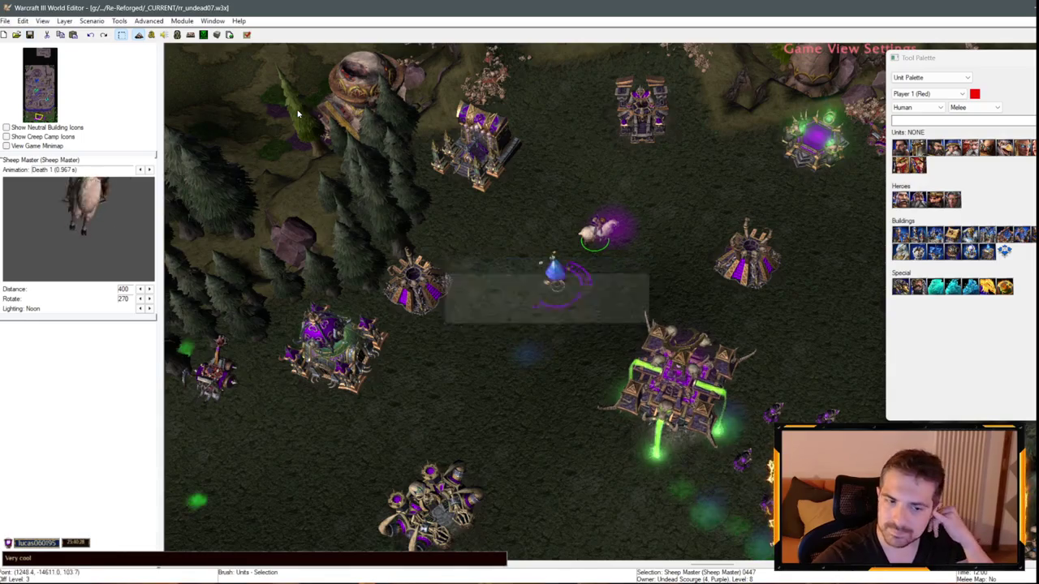
click(247, 35)
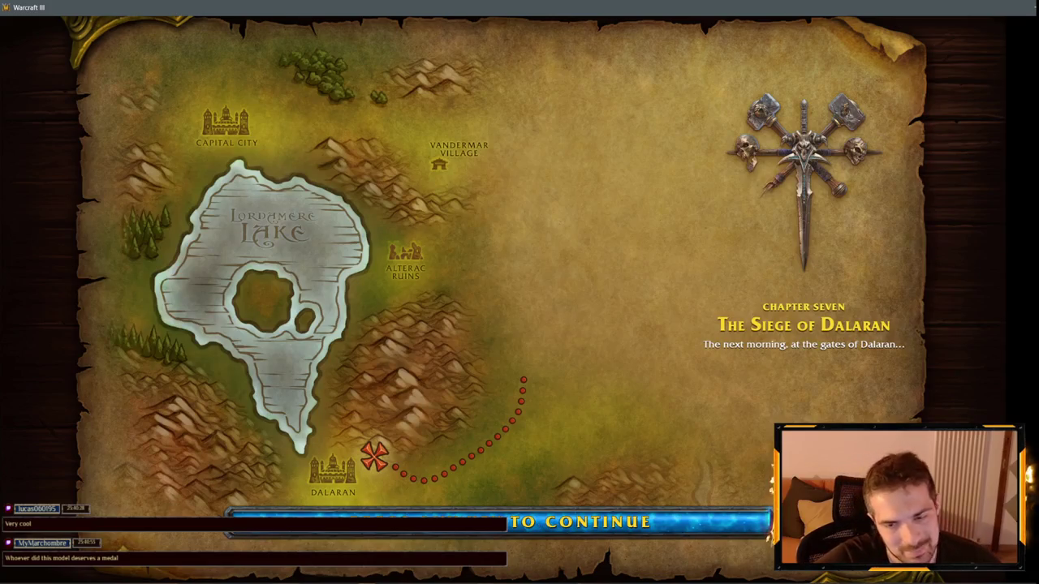
- Start the Siege of Dalaran mission and turn off Music in the Sound options
key(space)
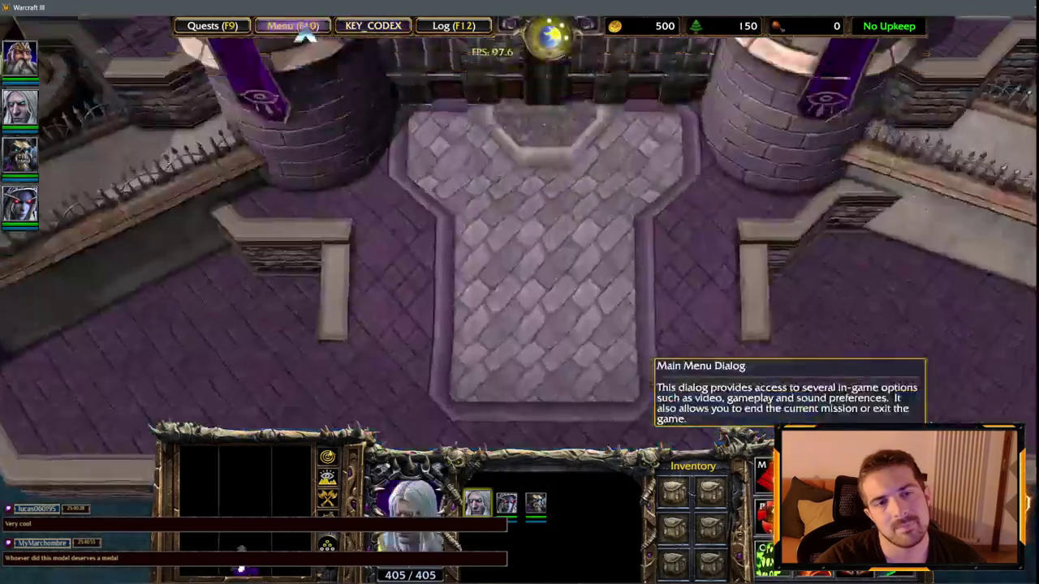
click(293, 25)
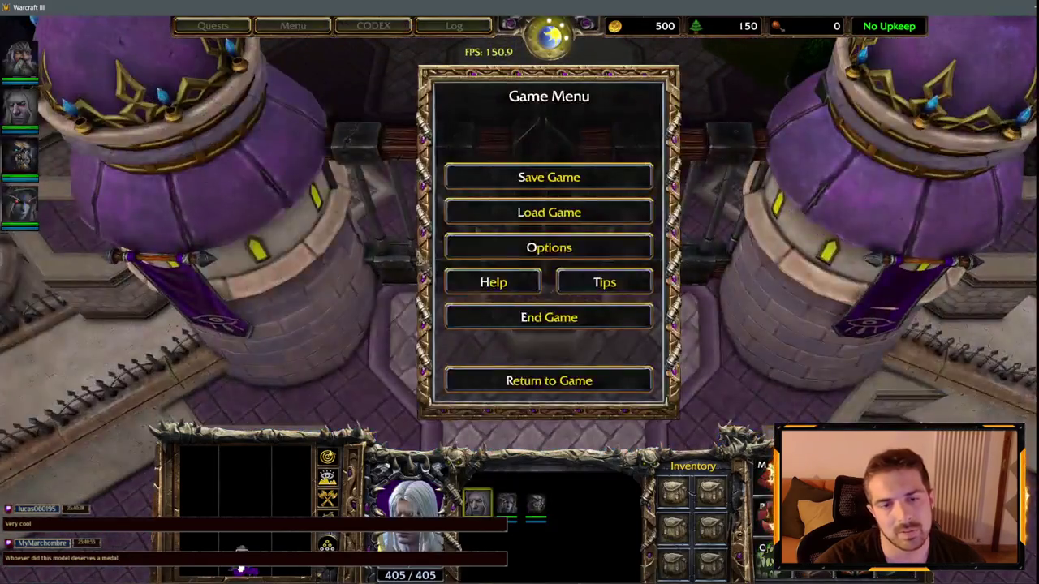
key(Escape)
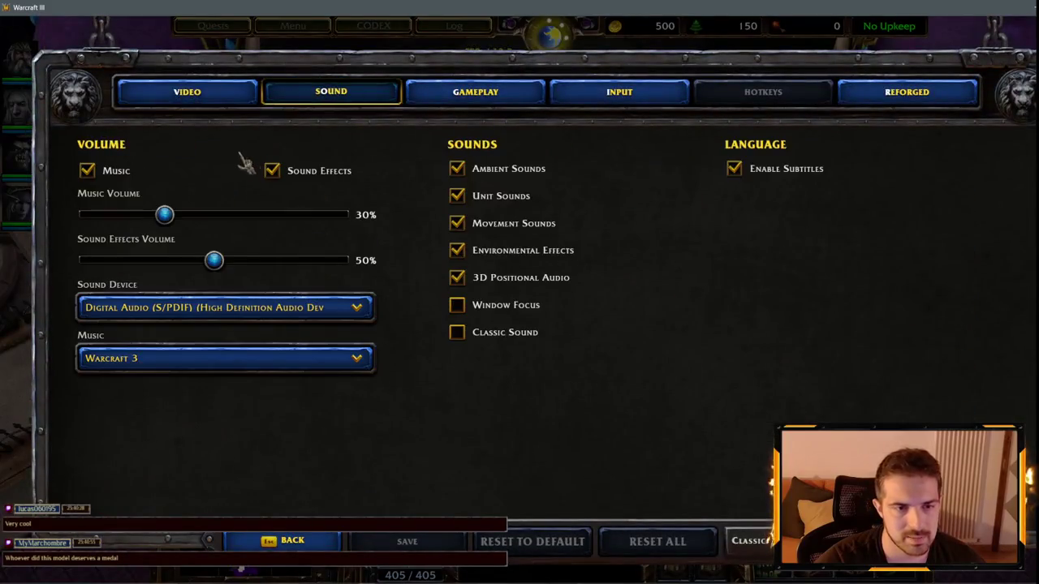
click(114, 171)
click(288, 540)
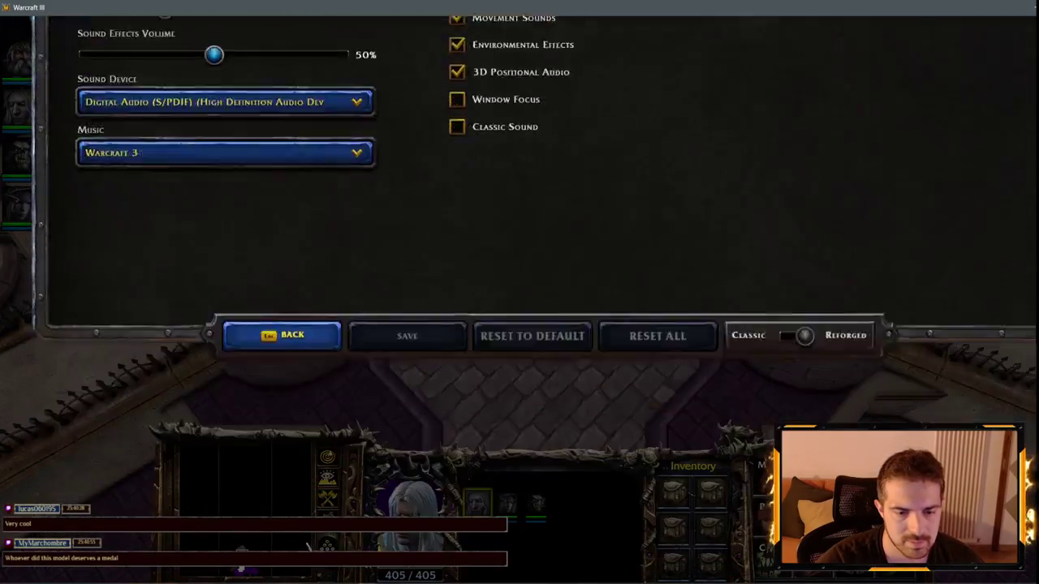
key(Escape)
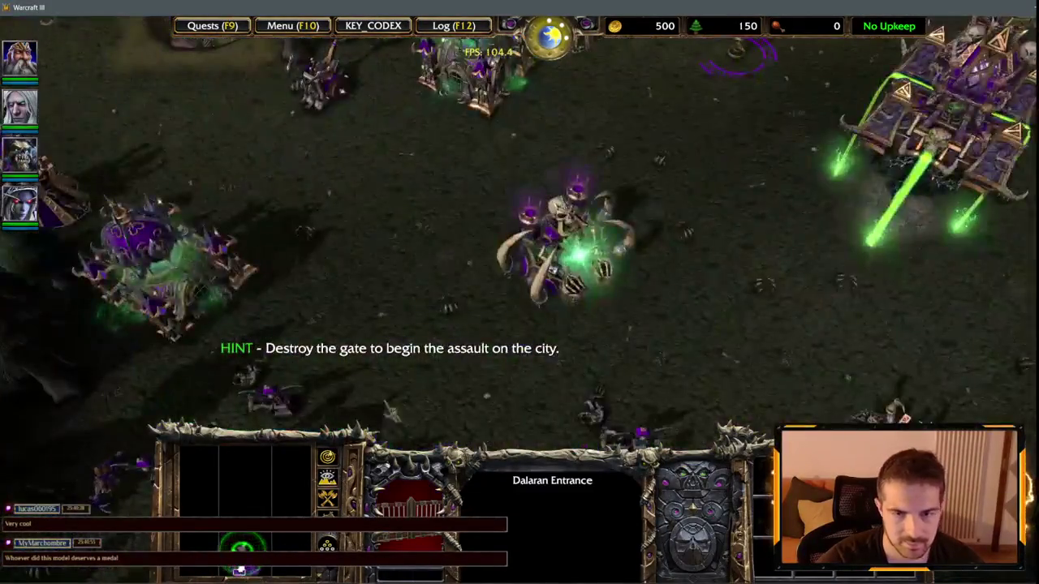
- Select Tenn Flamecaster and cast Blizzard on the gate area, Hex, and Cluster Rockets at enemies
key(F1)
key(F1)
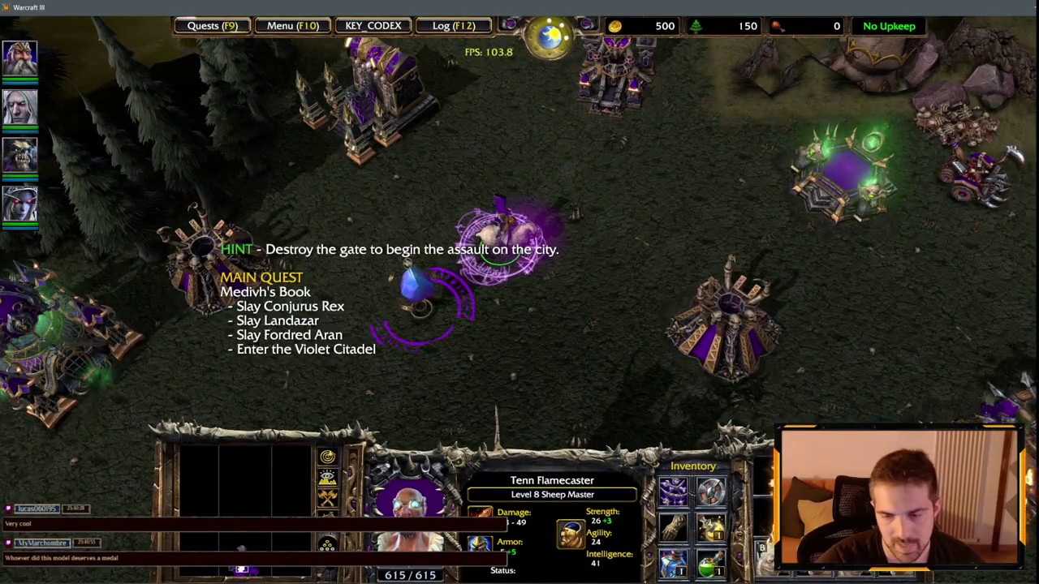
key(b)
click(694, 167)
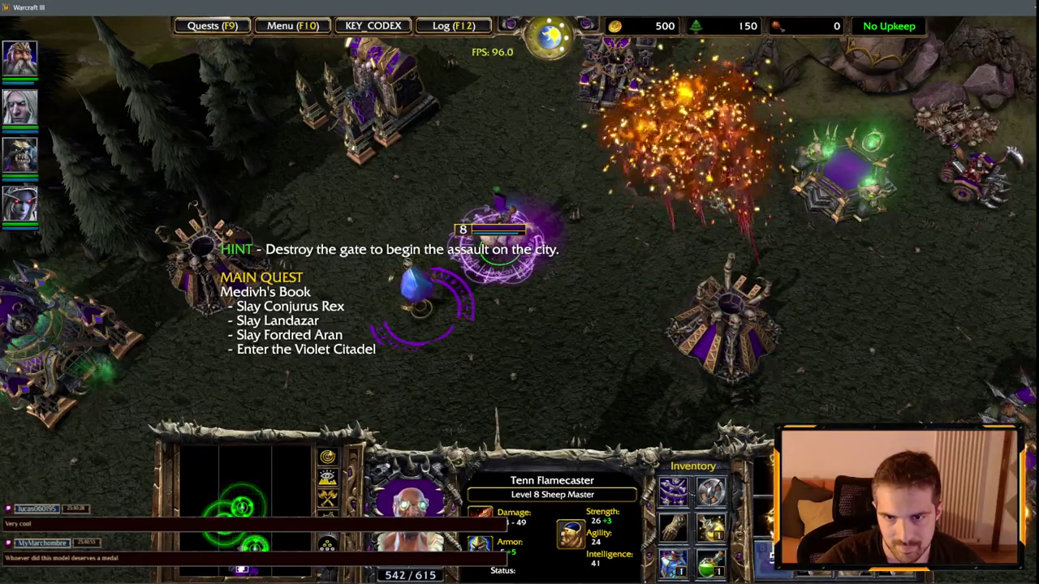
key(Right)
scroll(715, 154, up, 5)
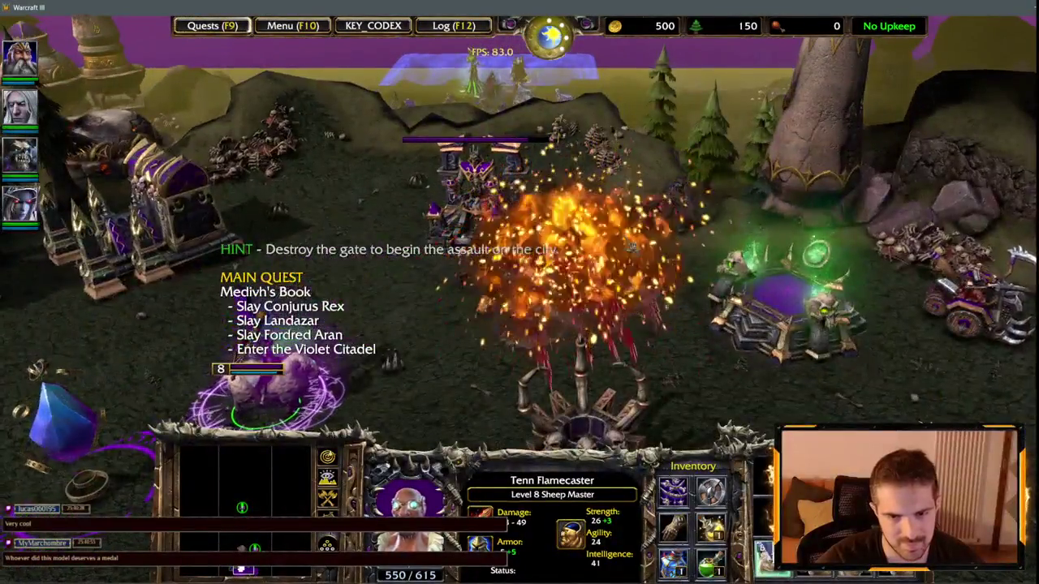
scroll(520, 162, down, 3)
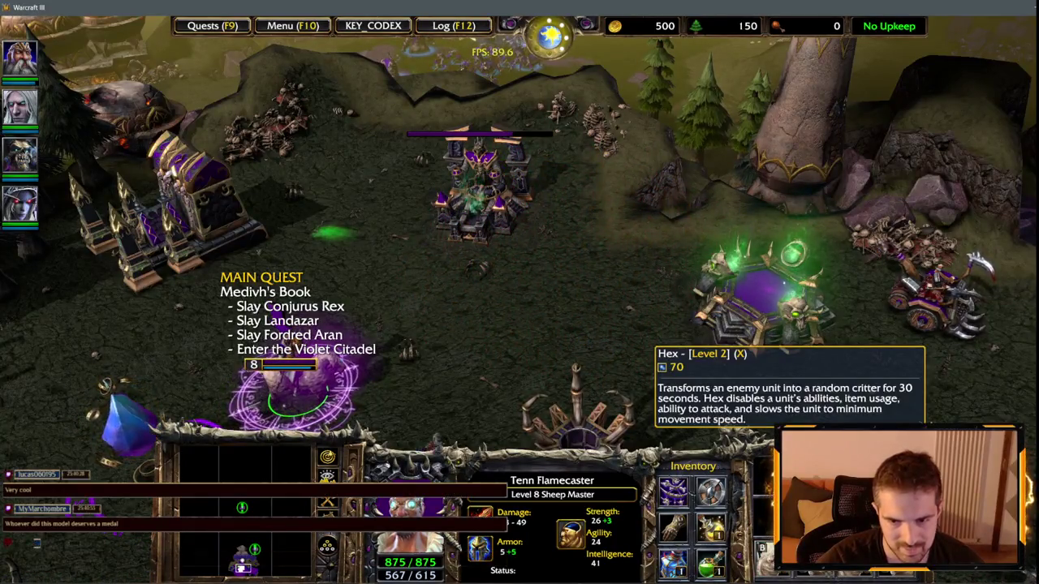
click(541, 333)
scroll(479, 268, down, 3)
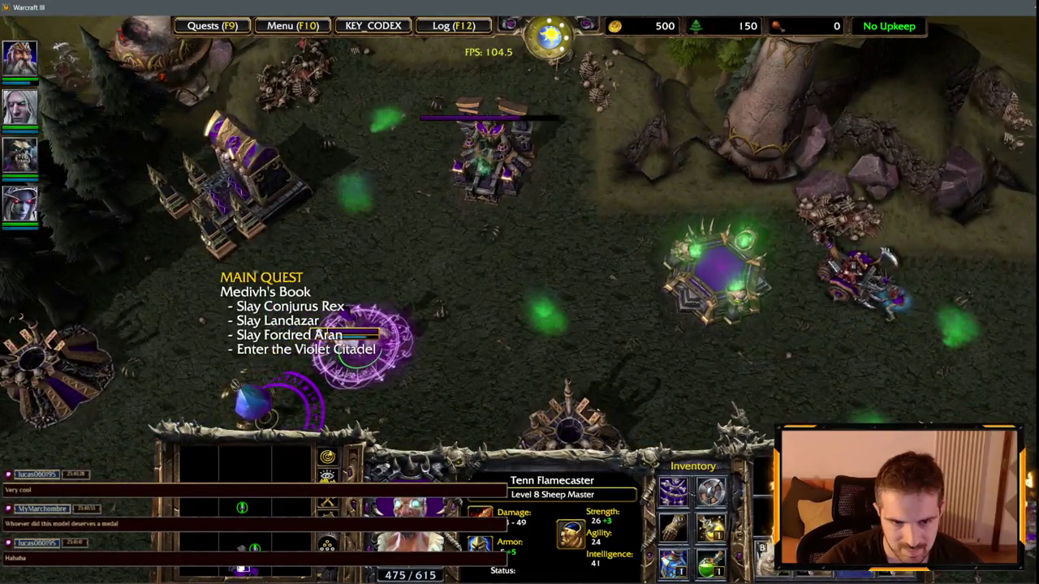
key(r)
click(873, 349)
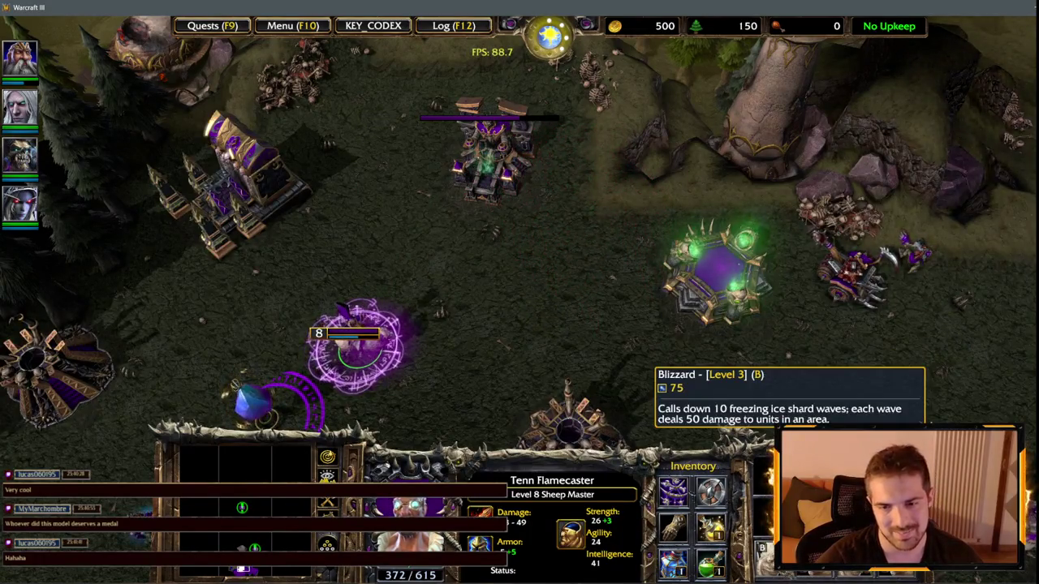
- Cast Blizzard again and order the hero to attack the blue Pylon, checking the Pylon
key(b)
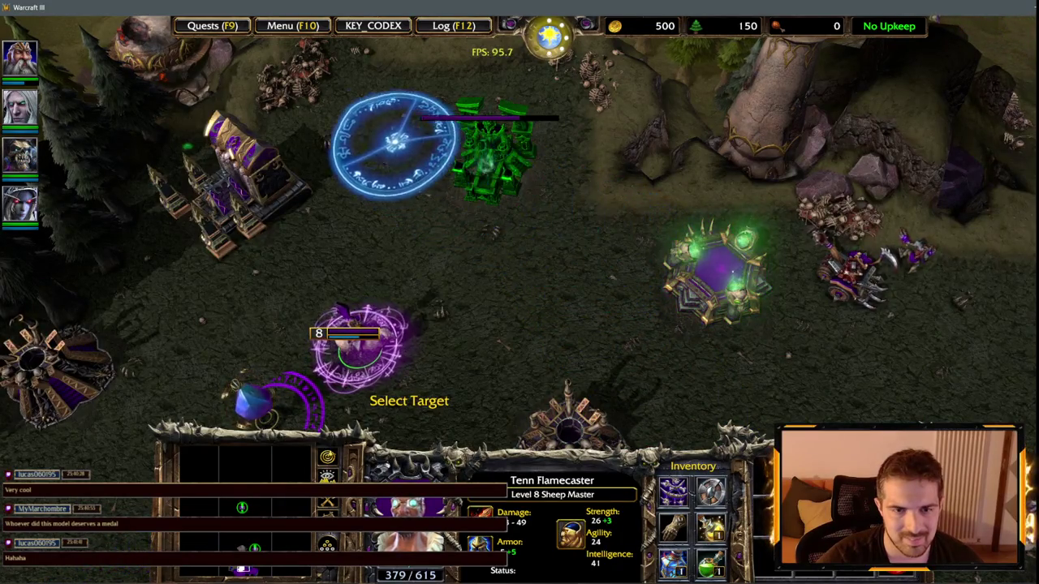
click(372, 126)
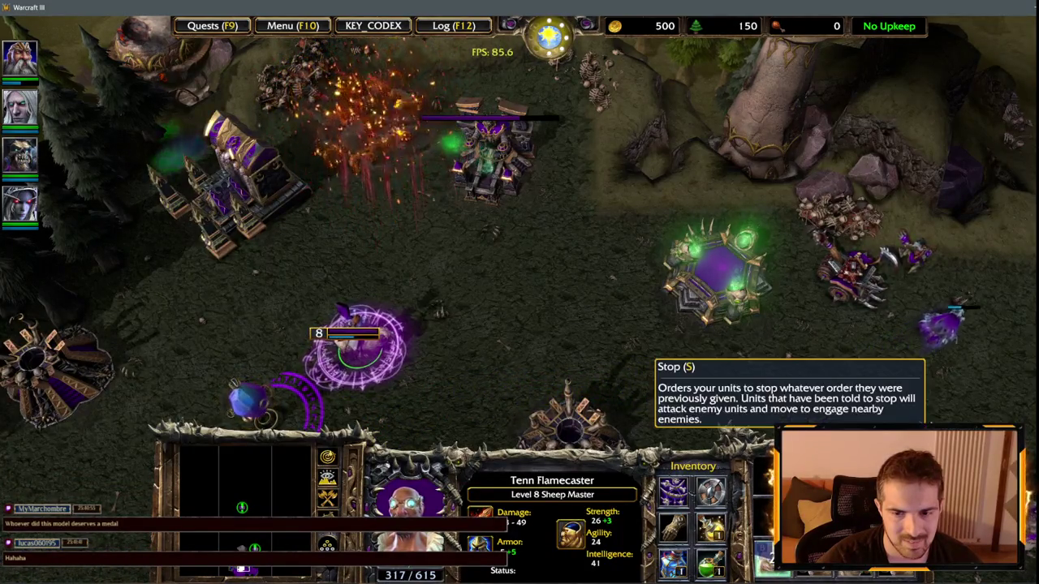
key(q)
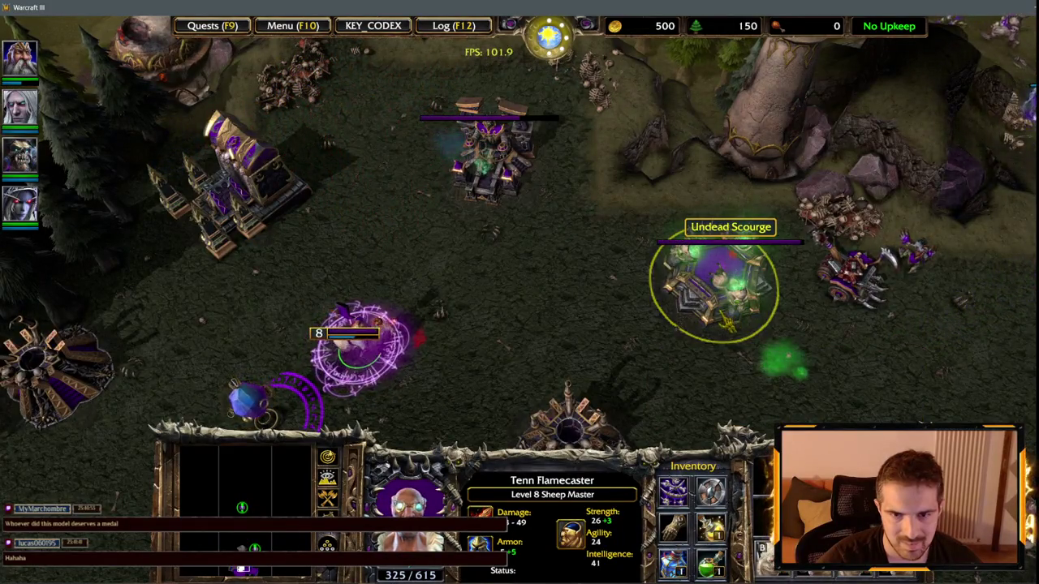
scroll(715, 292, down, 3)
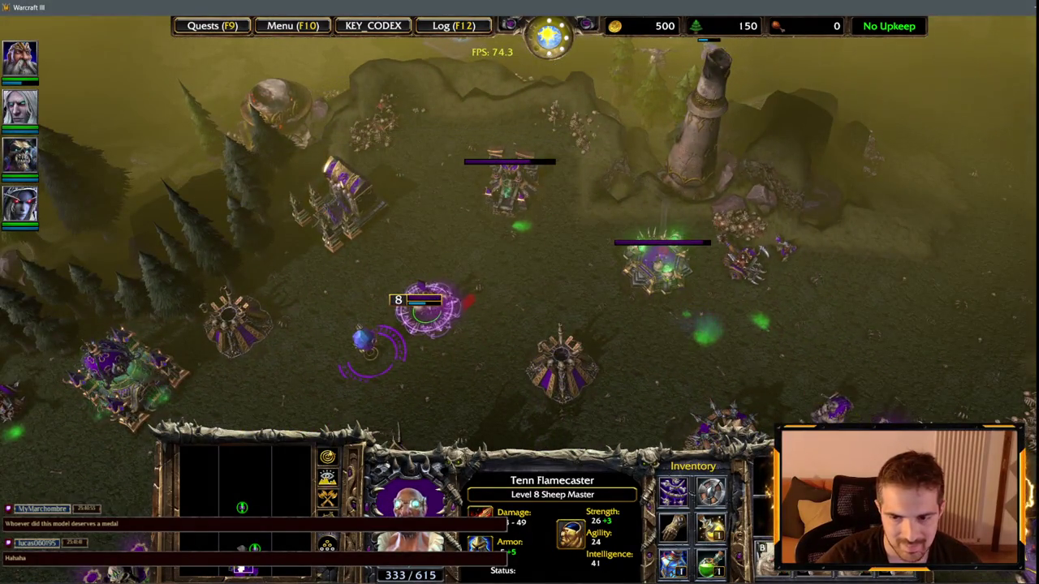
key(a)
click(361, 349)
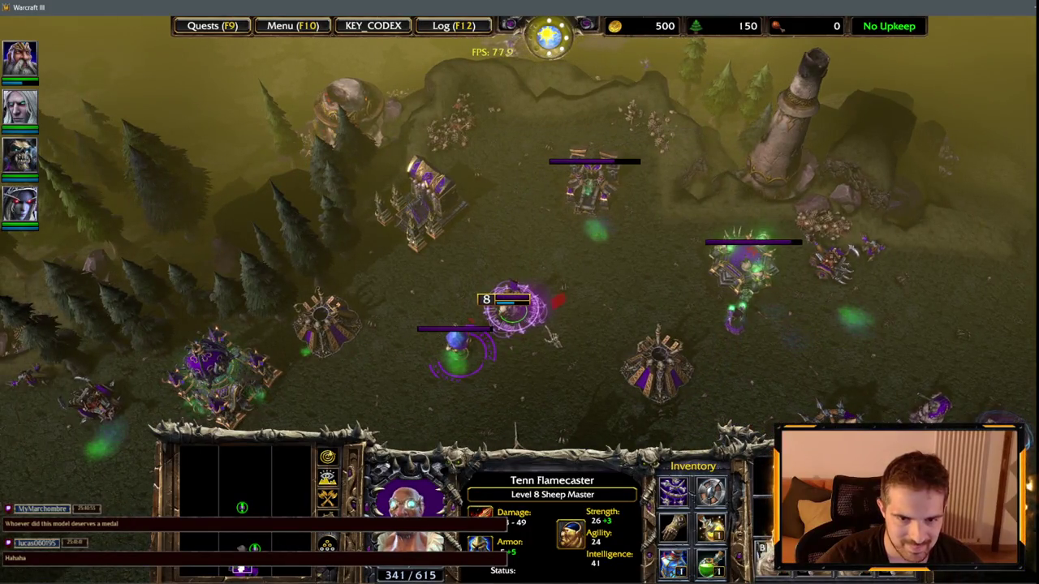
click(450, 357)
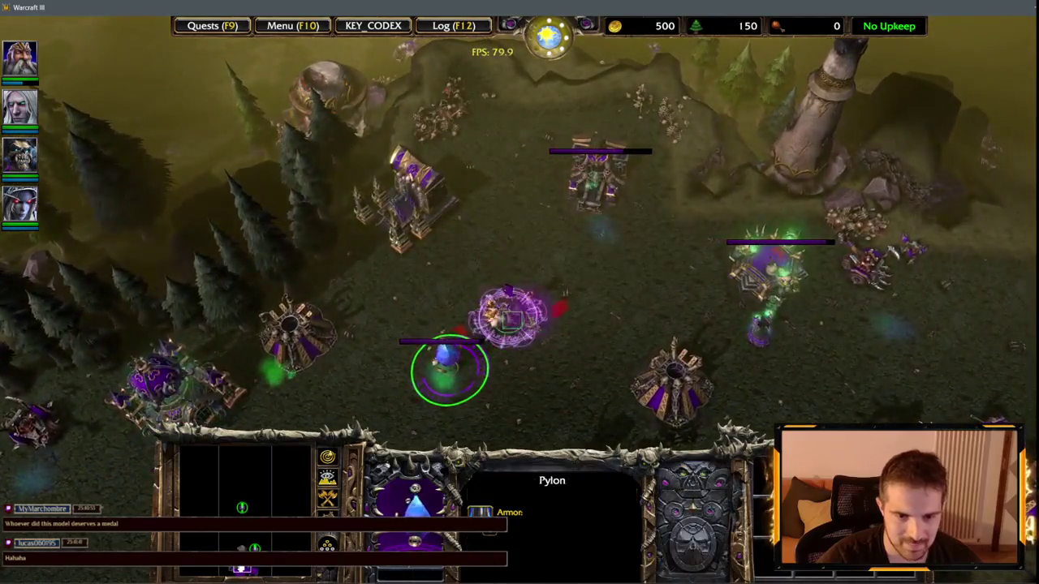
key(F1)
key(F1)
click(451, 280)
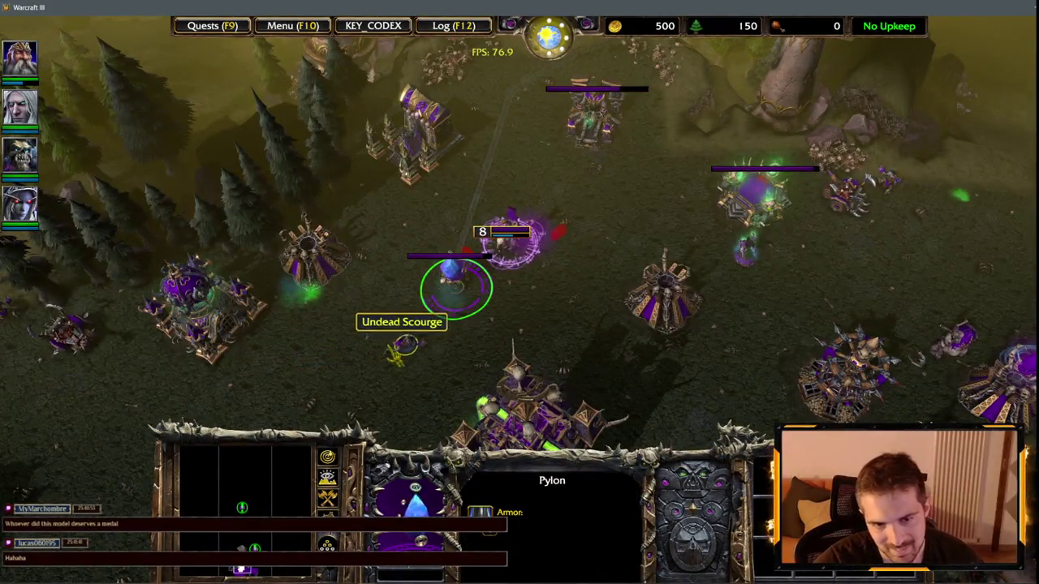
key(F1)
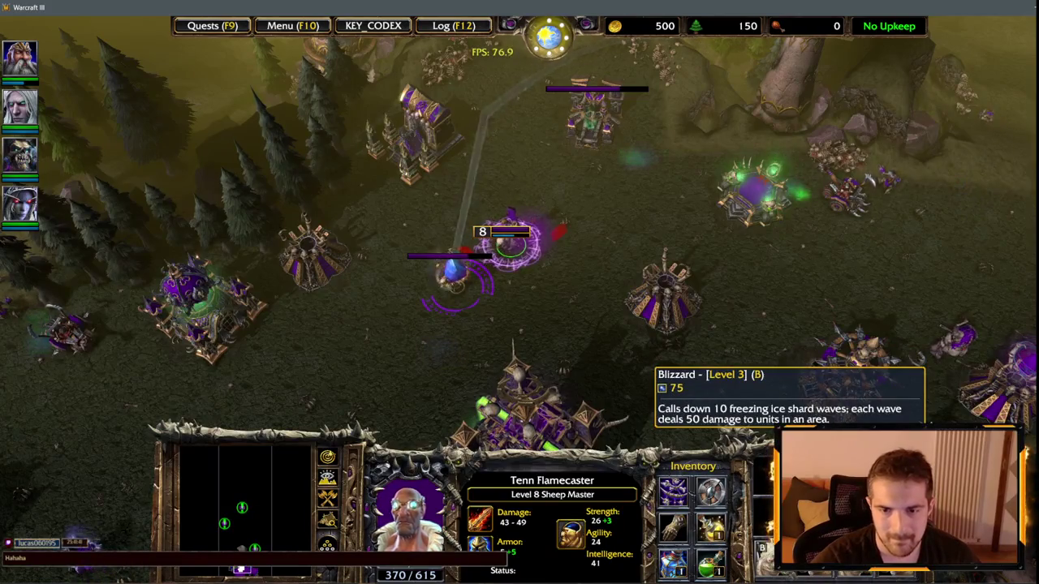
- Cast Blizzard on the Pylon beside the hero, then inspect the Pylon and Ziggurat and reselect the hero
key(Down)
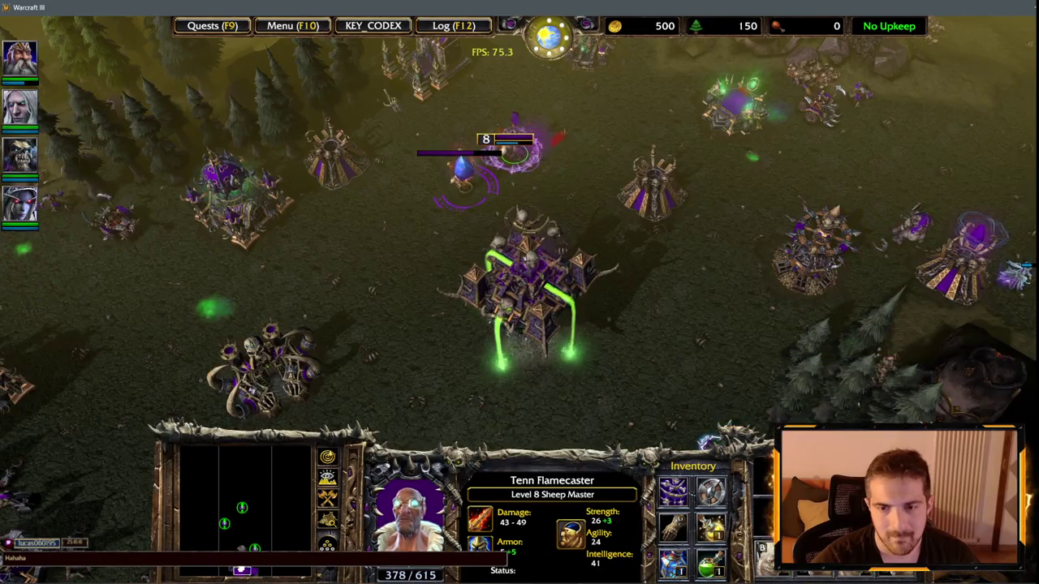
key(Up)
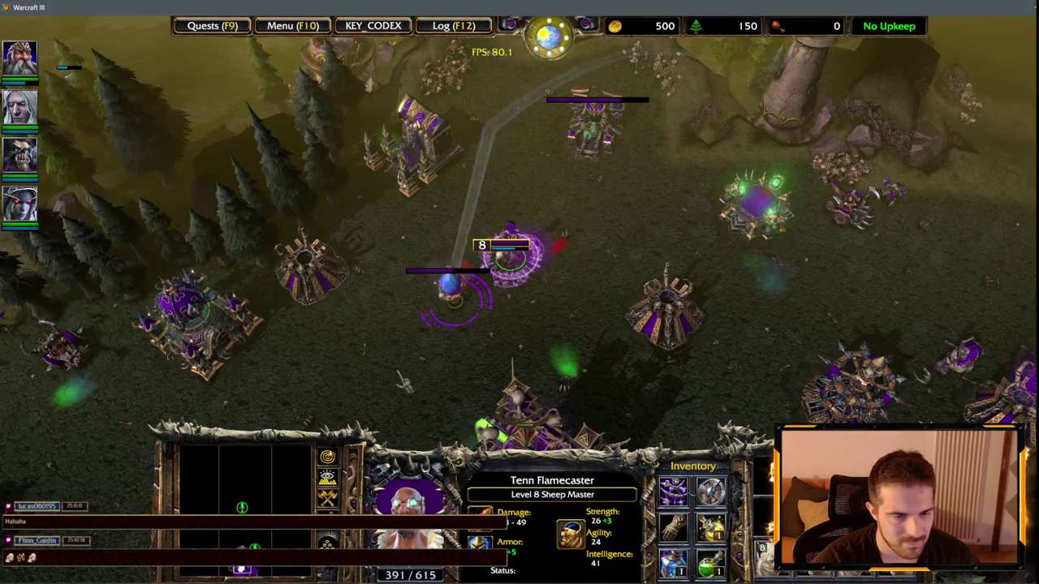
key(Left)
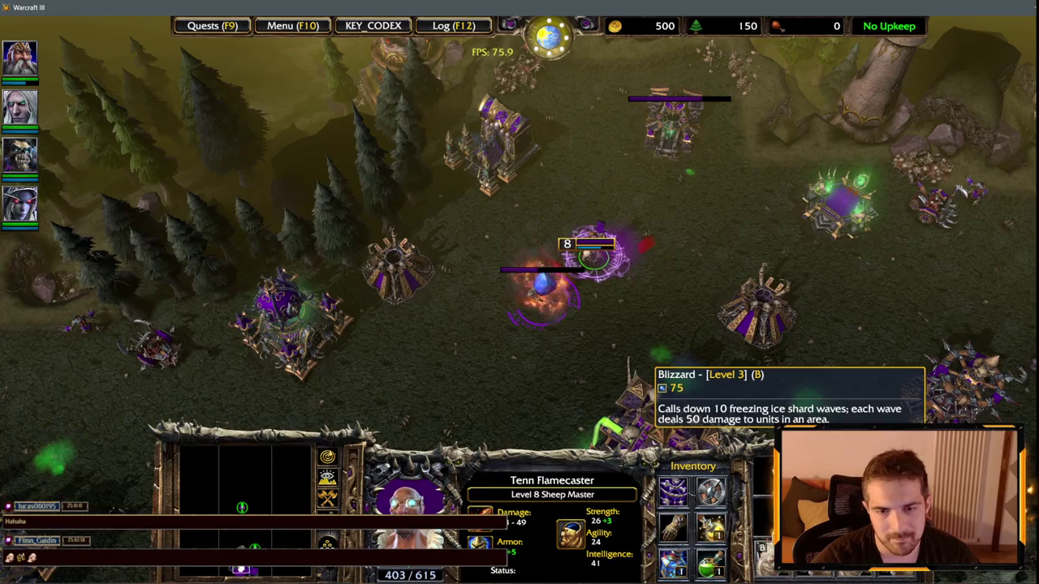
key(b)
click(557, 325)
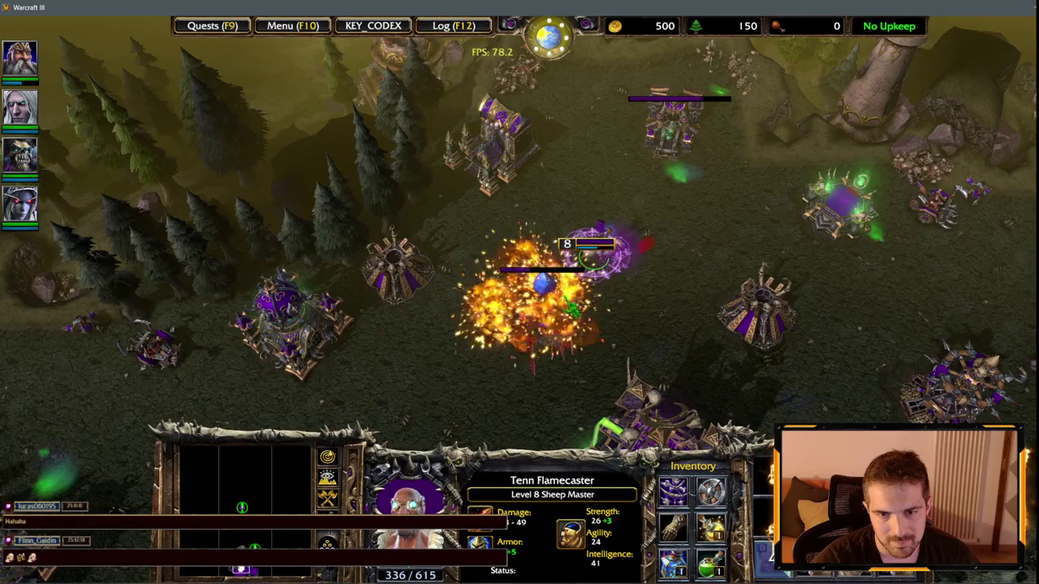
click(572, 307)
key(F1)
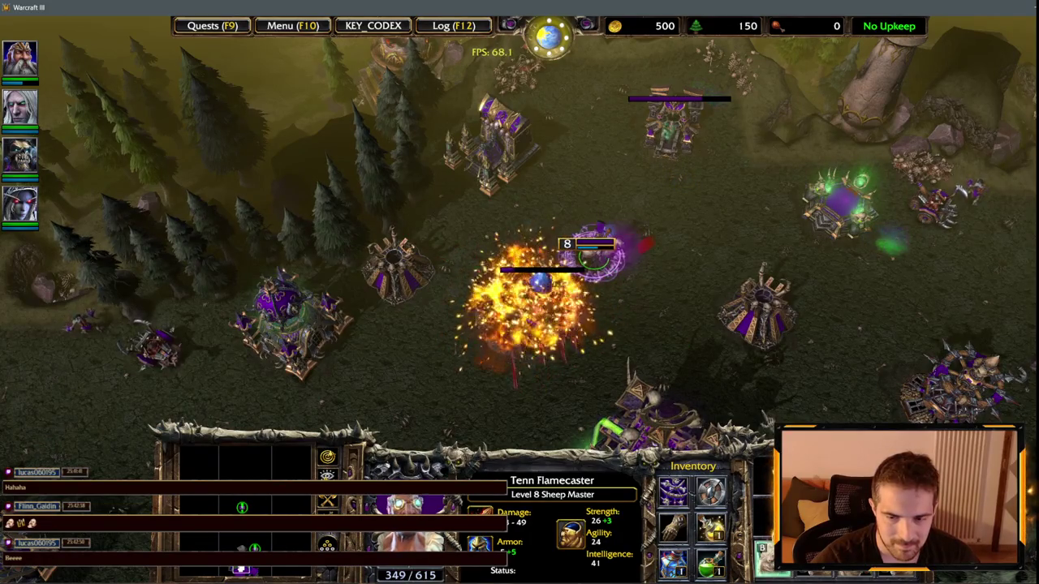
key(a)
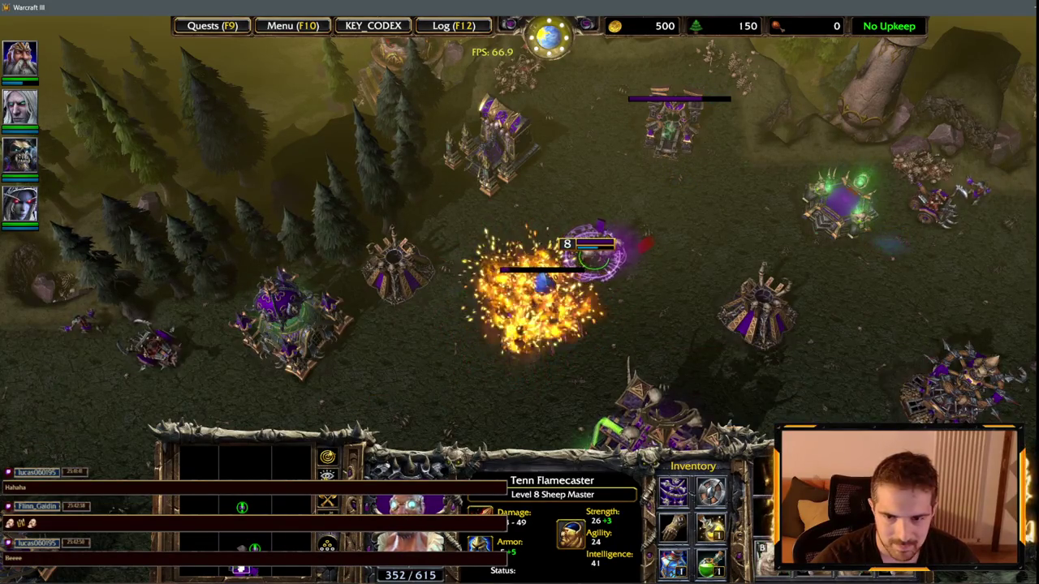
key(a)
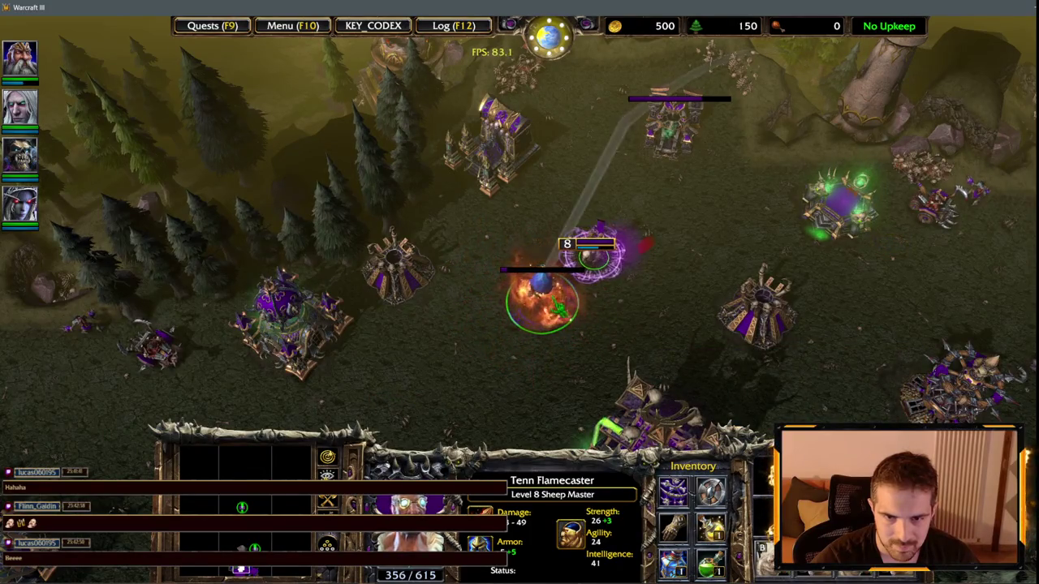
click(540, 296)
click(594, 253)
click(759, 312)
scroll(690, 323, up, 3)
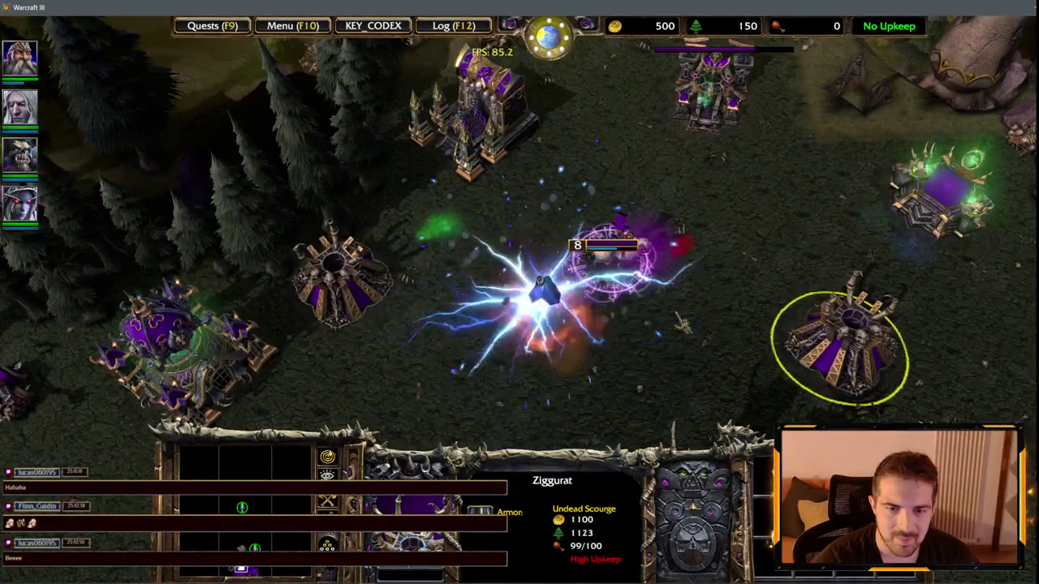
key(F1)
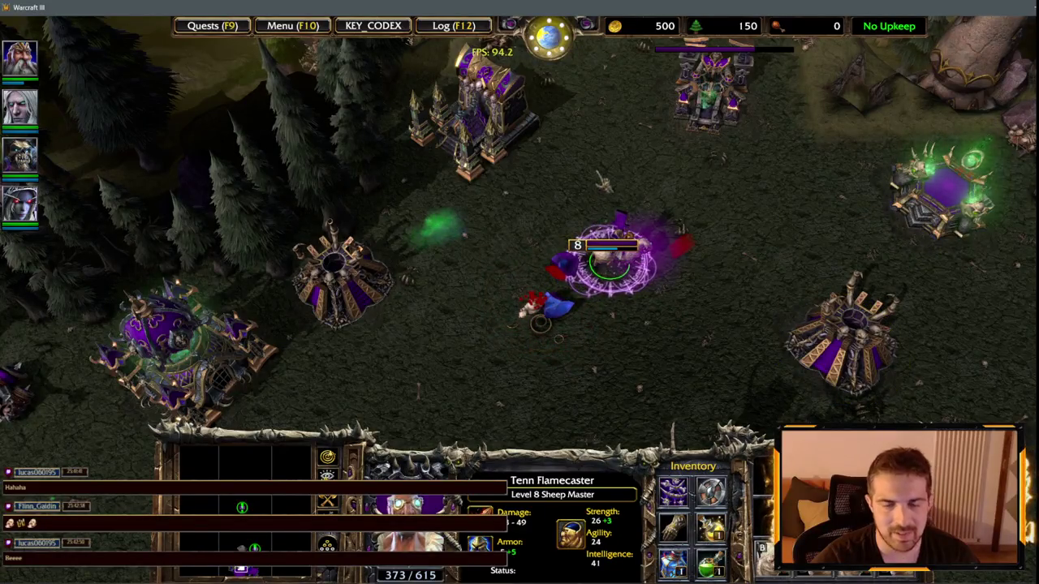
scroll(660, 203, down, 3)
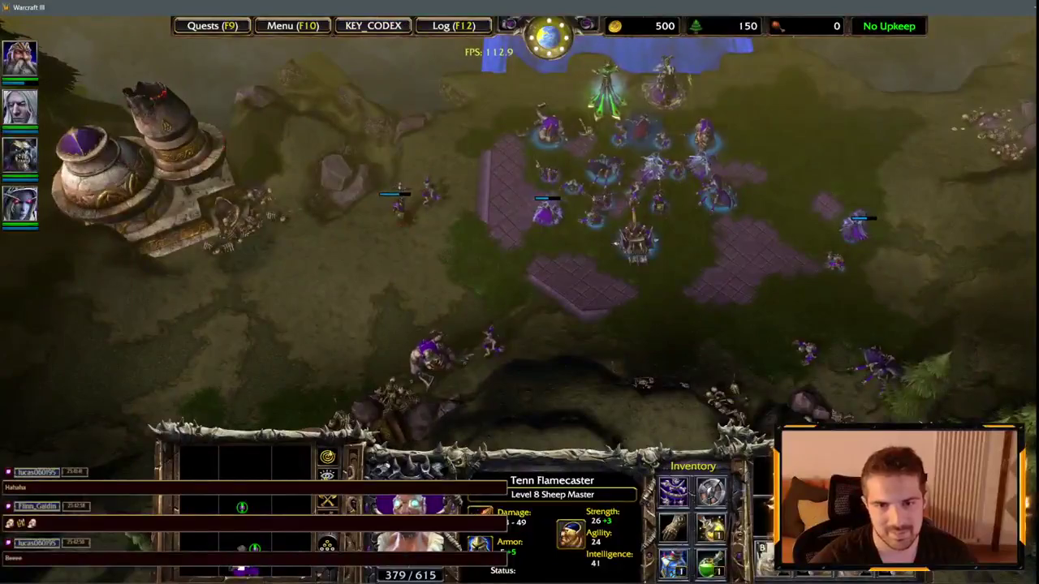
- Box-select the heroes and issue successive move orders west through the forest toward the tower base
drag(440, 72, 728, 163)
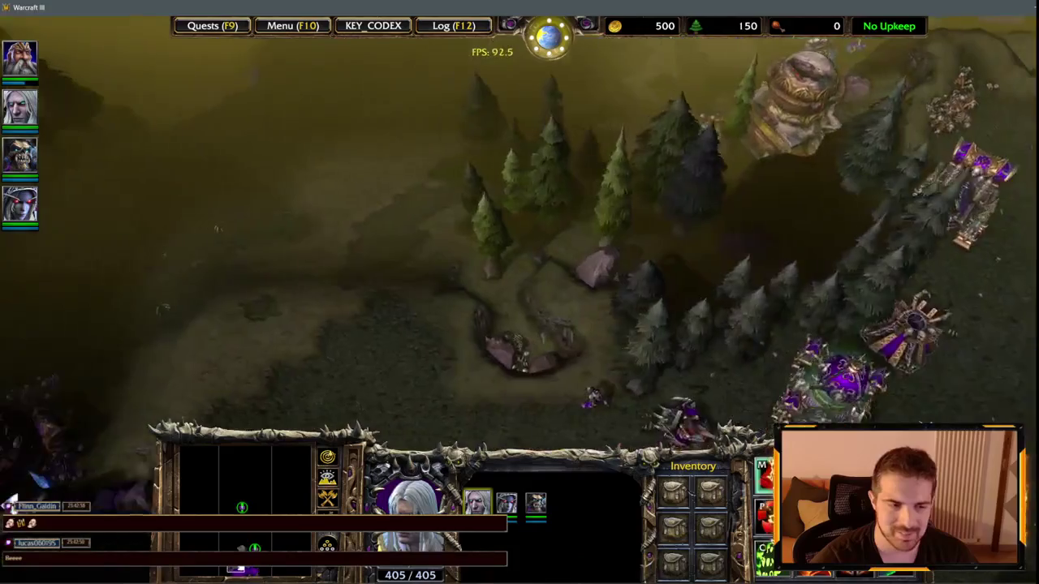
right_click(215, 289)
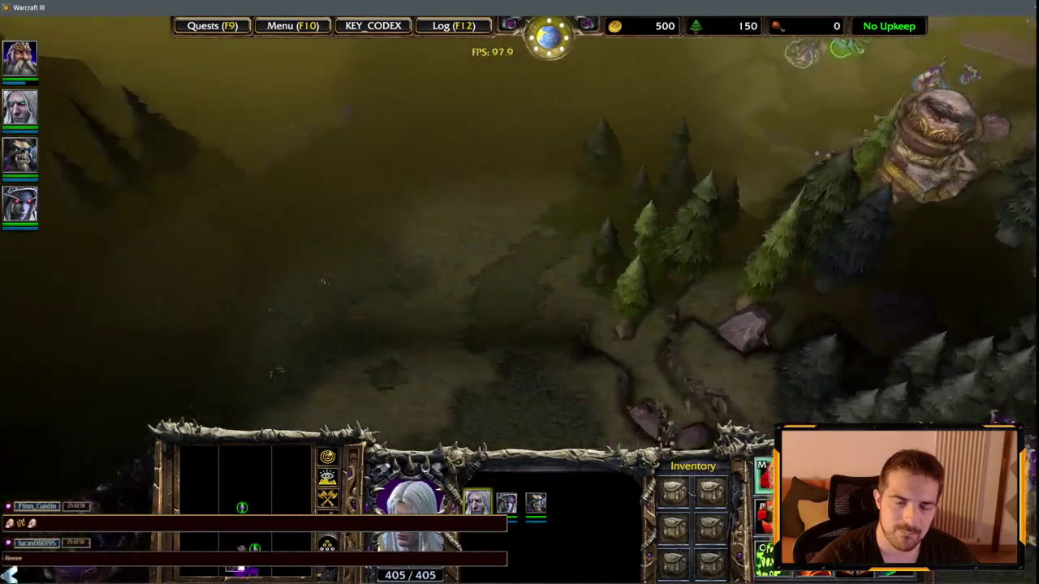
right_click(284, 306)
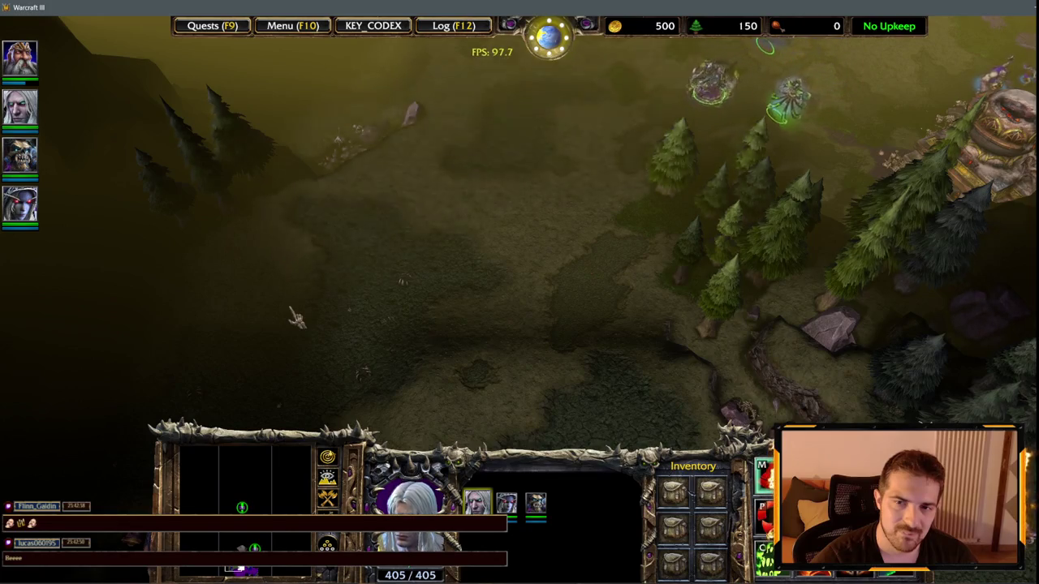
right_click(294, 314)
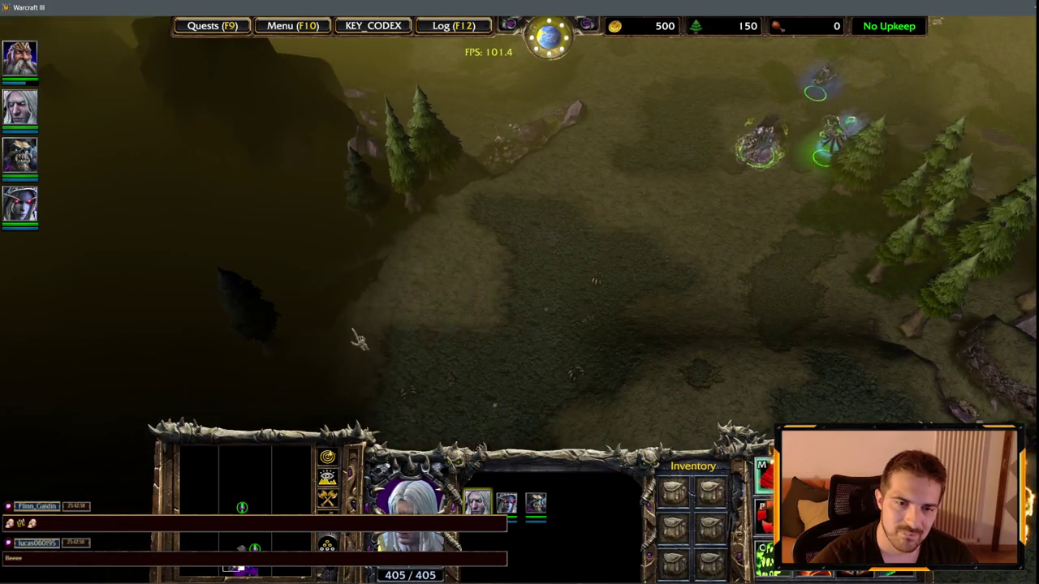
right_click(336, 316)
right_click(479, 345)
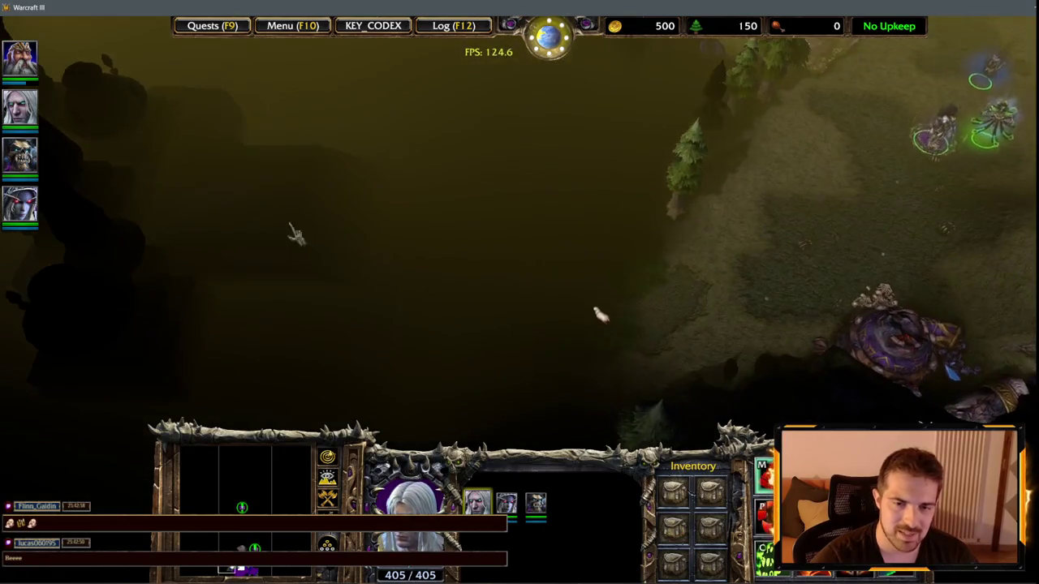
right_click(534, 306)
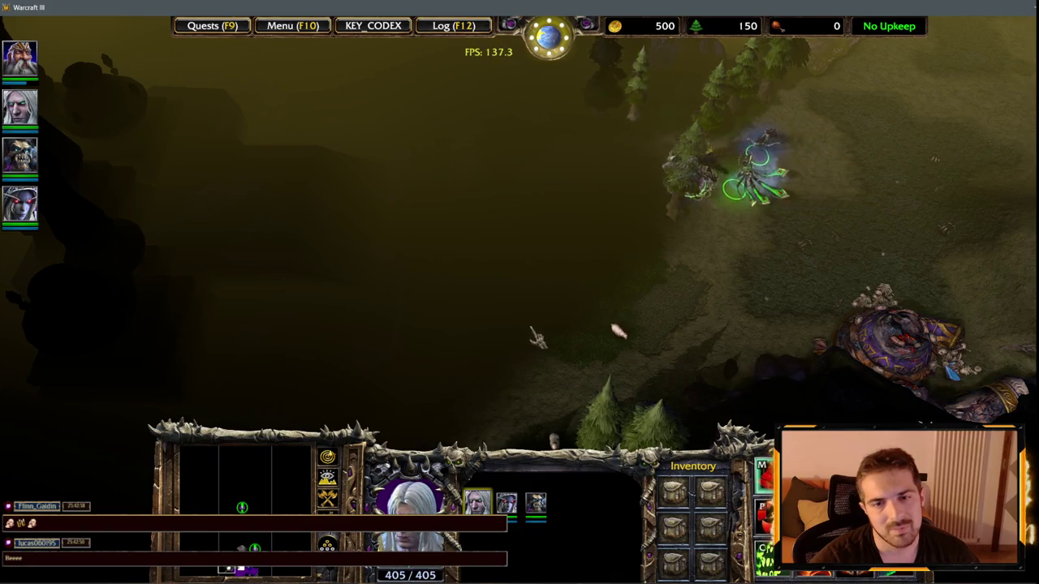
right_click(557, 322)
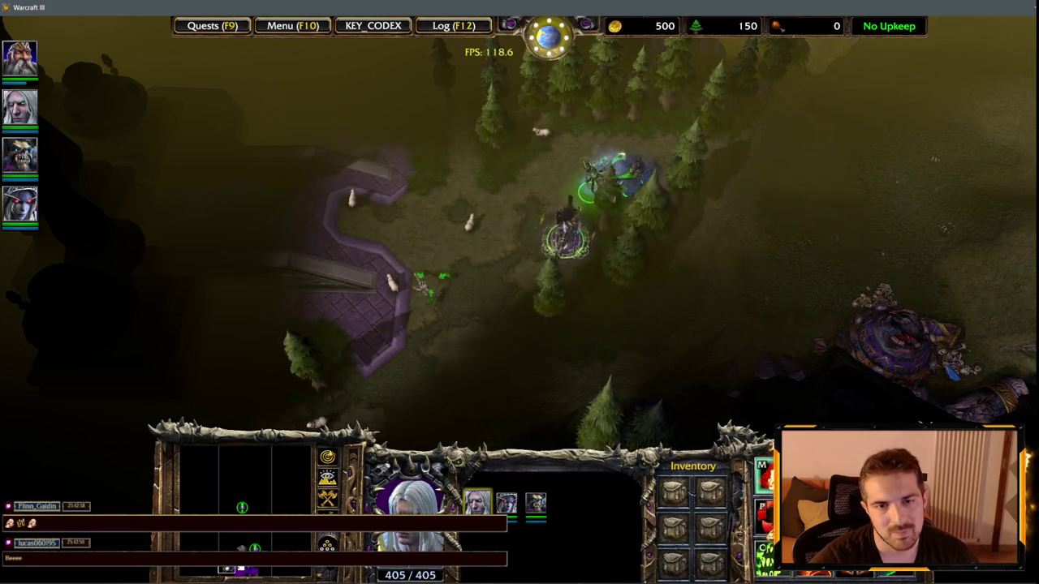
right_click(495, 309)
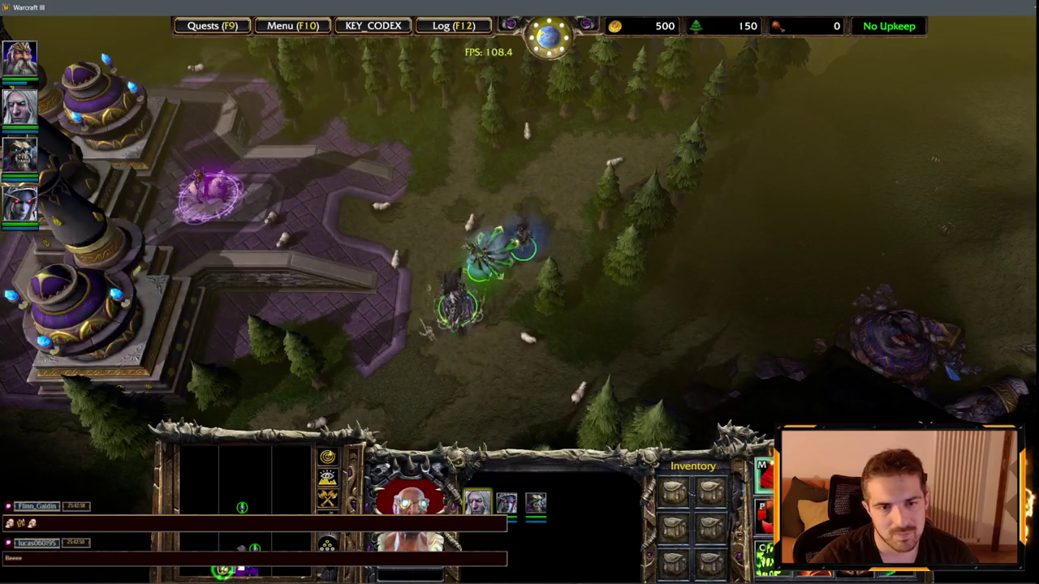
key(Left)
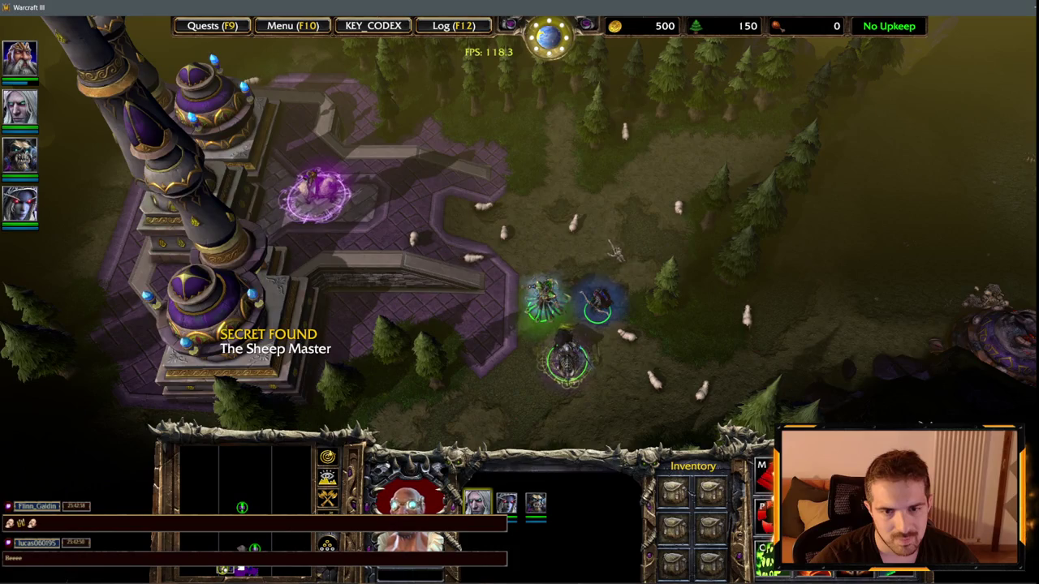
- Lead the heroes to the tower and attack the enemy hero Nilas Arcanister
right_click(512, 199)
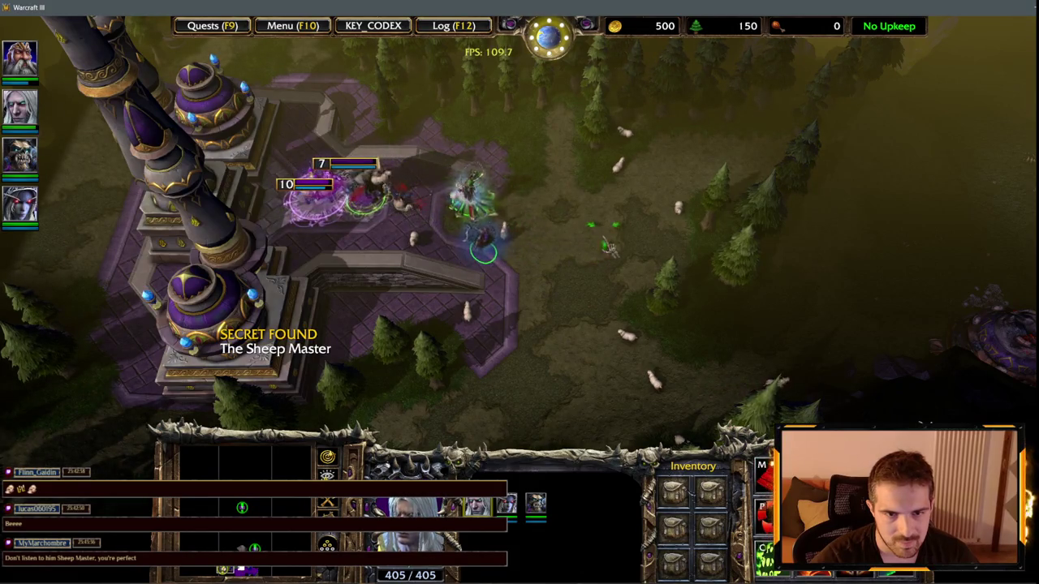
right_click(628, 276)
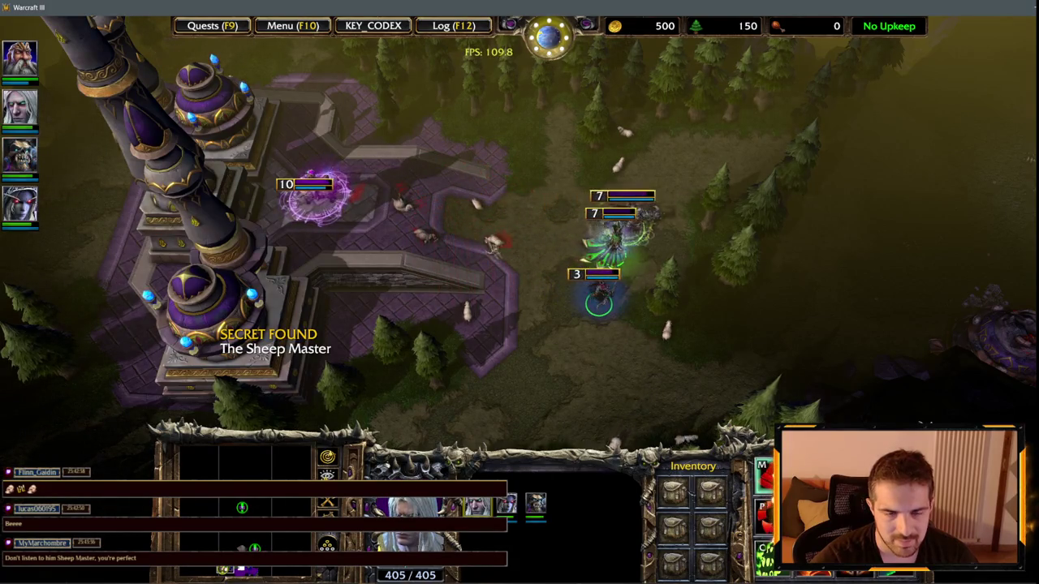
right_click(325, 199)
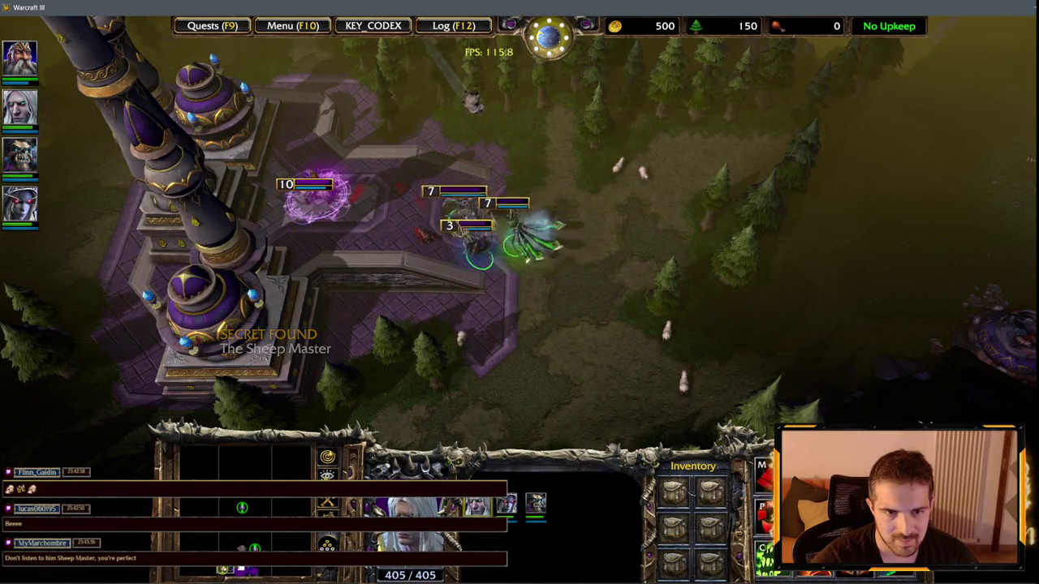
key(Up)
key(Left)
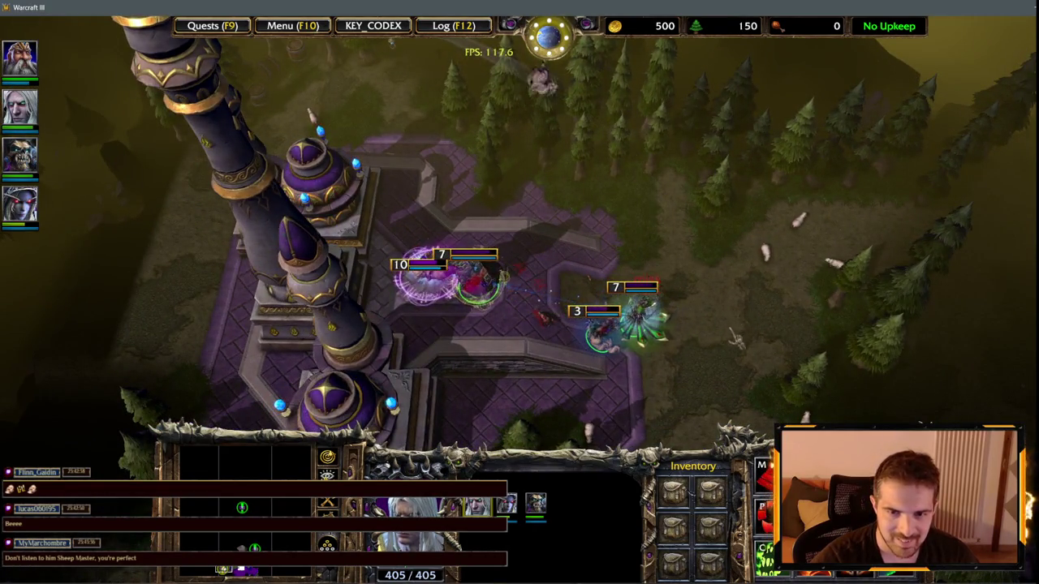
key(Down)
- Reposition the heroes on open ground to the right, then send them back toward the tower
right_click(699, 313)
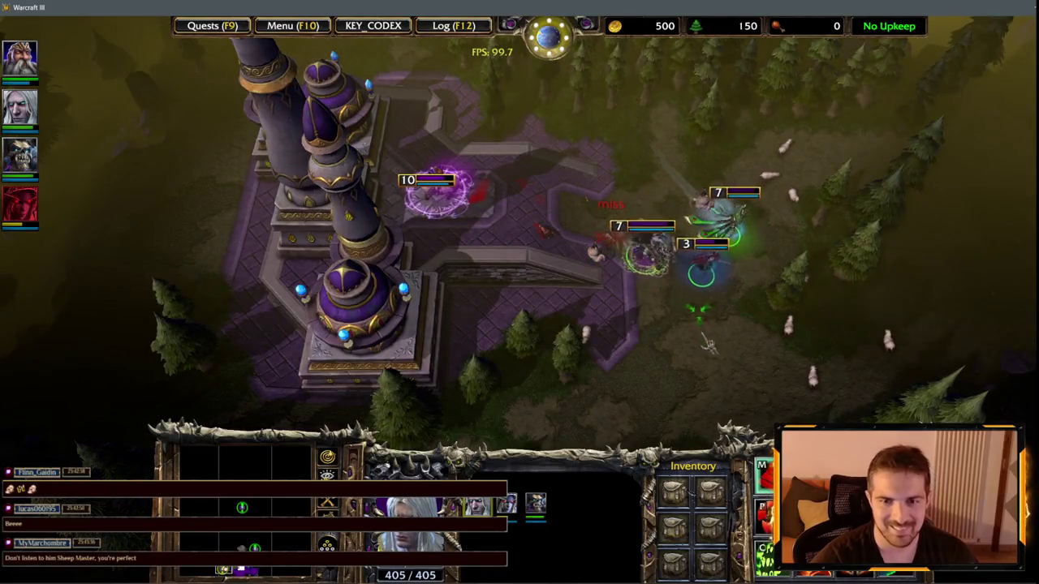
key(Up)
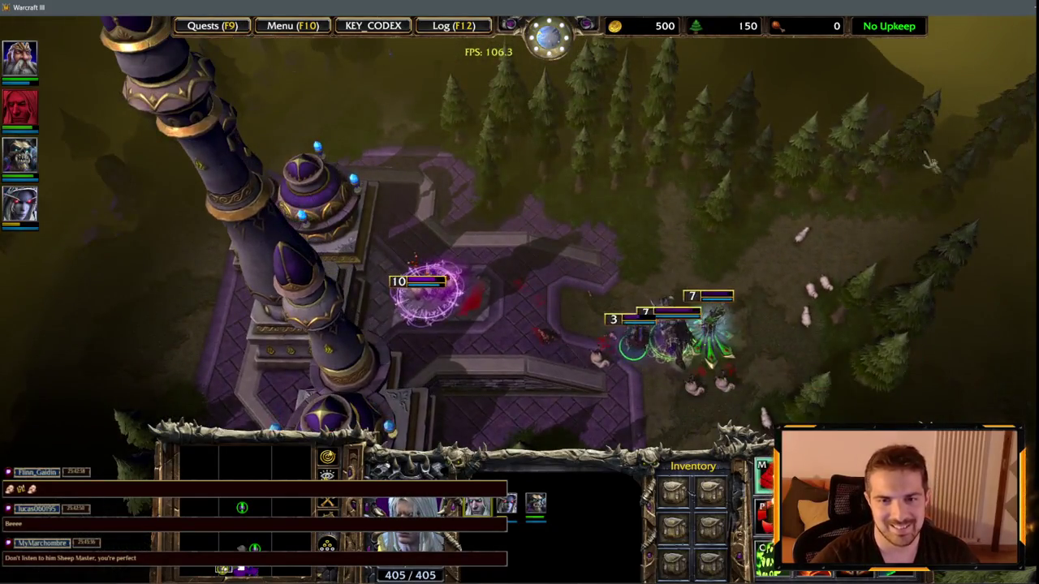
right_click(641, 312)
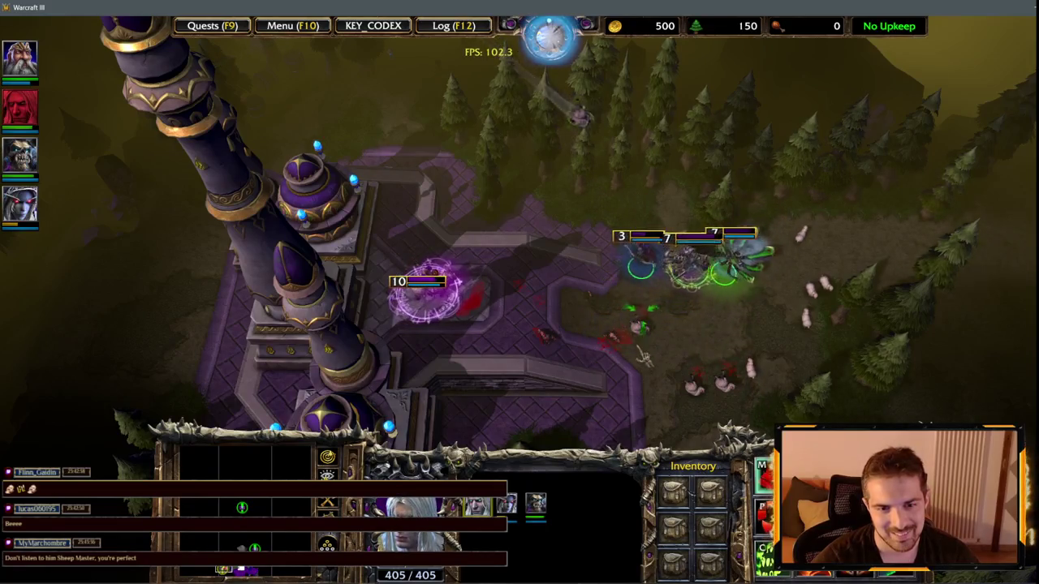
key(F1)
key(F1)
right_click(648, 213)
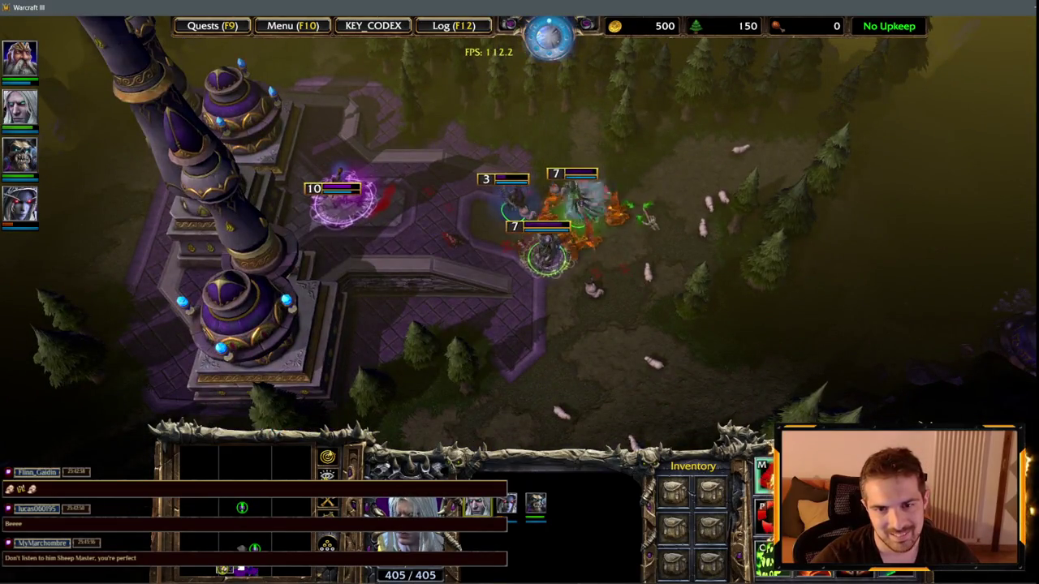
right_click(498, 286)
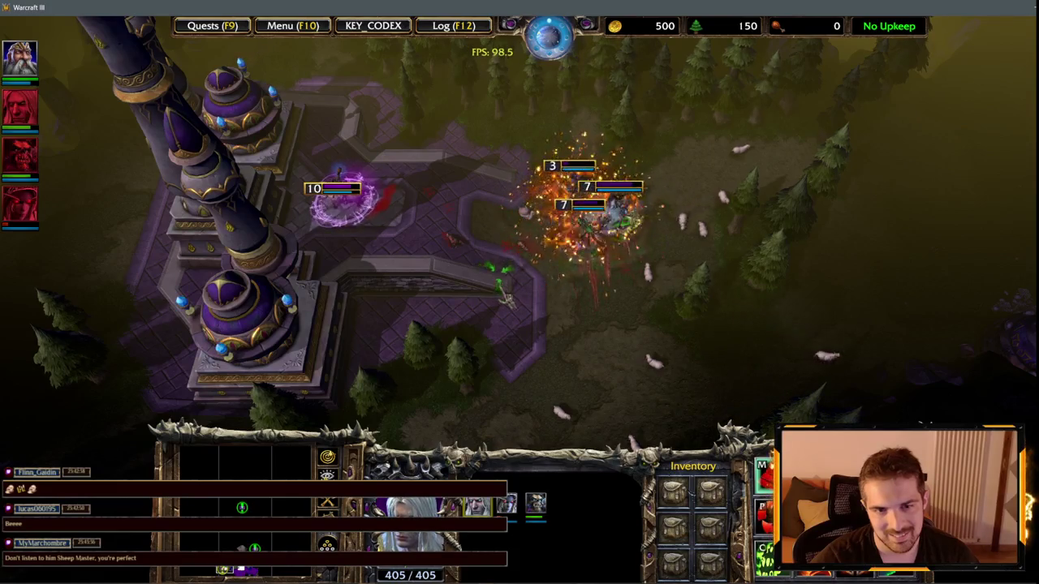
key(F1)
key(F1)
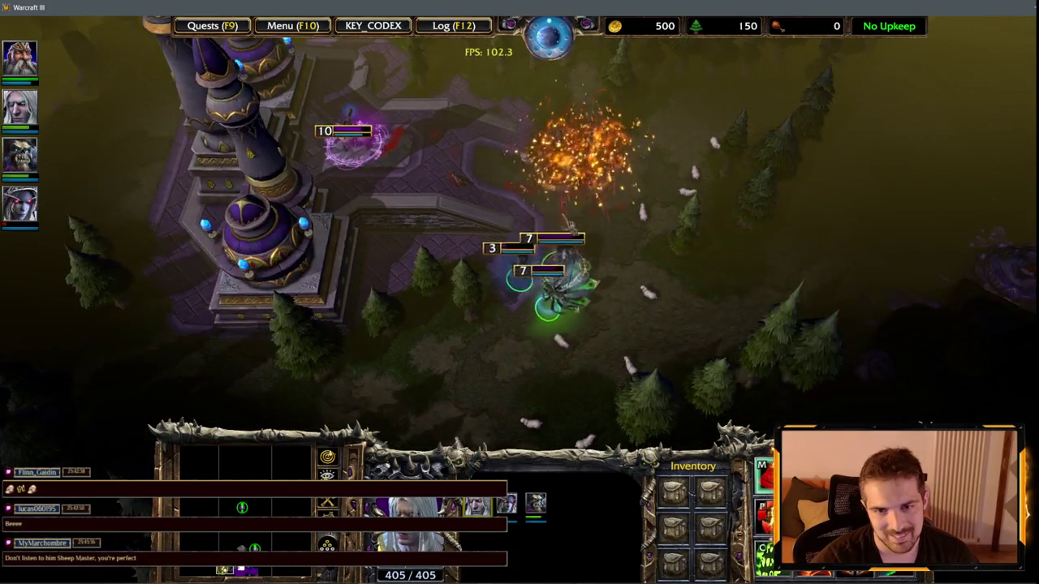
key(F1)
key(F1)
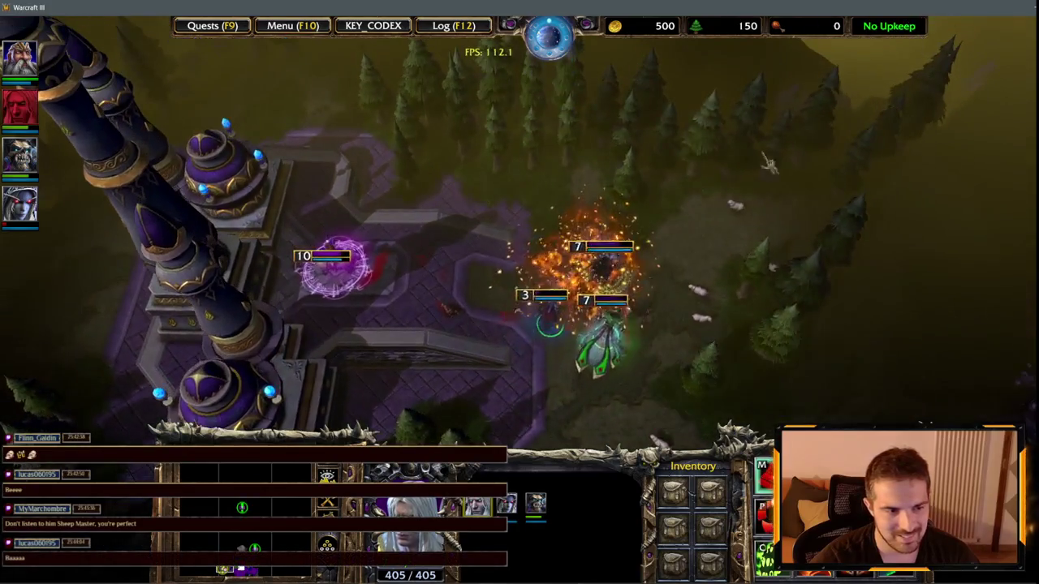
key(F1)
key(F1)
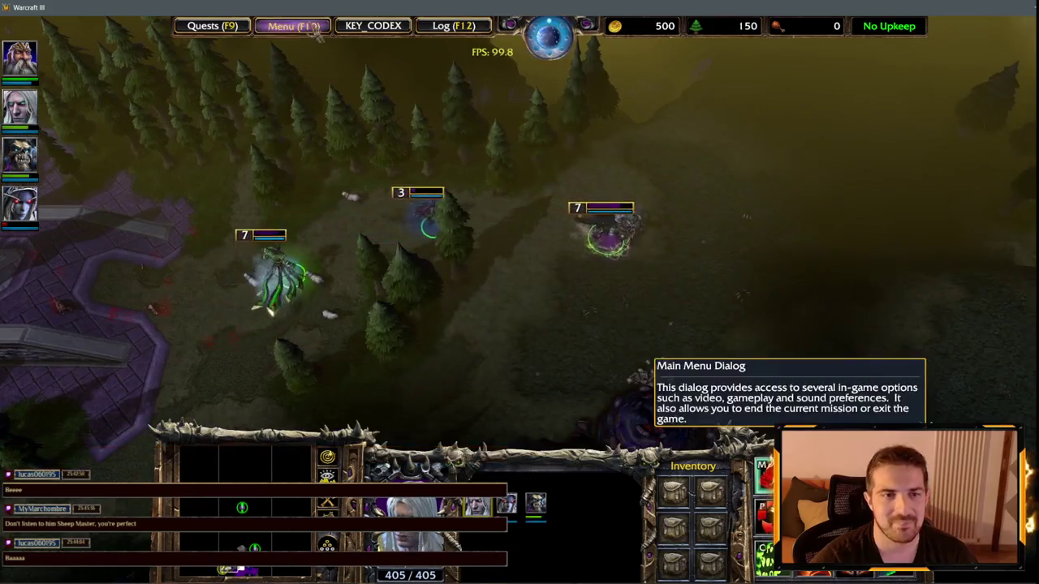
- Quit the test game with End Game and Exit, then deselect the Sheep Master in the editor
click(292, 25)
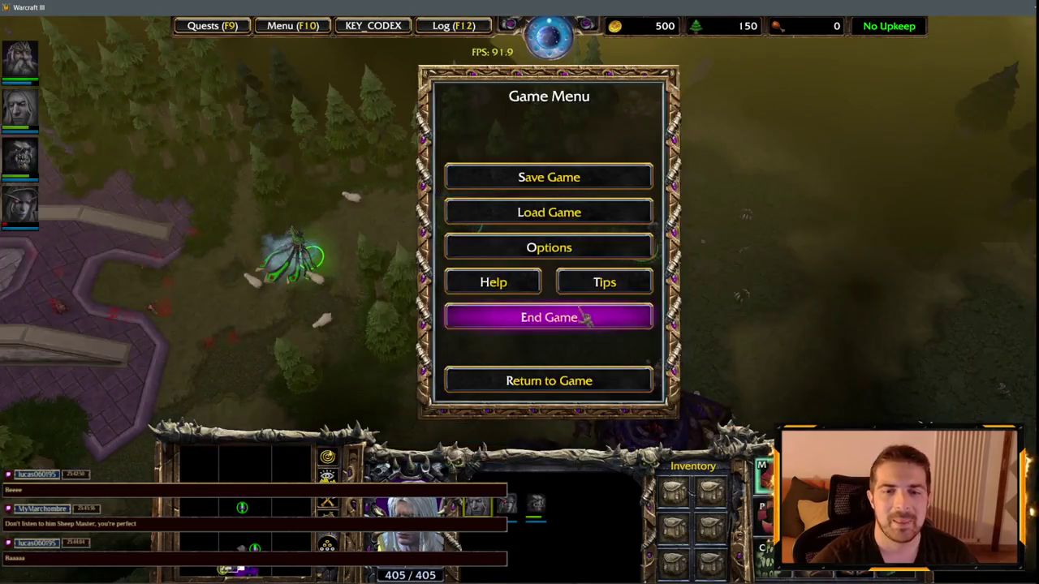
click(587, 319)
click(502, 293)
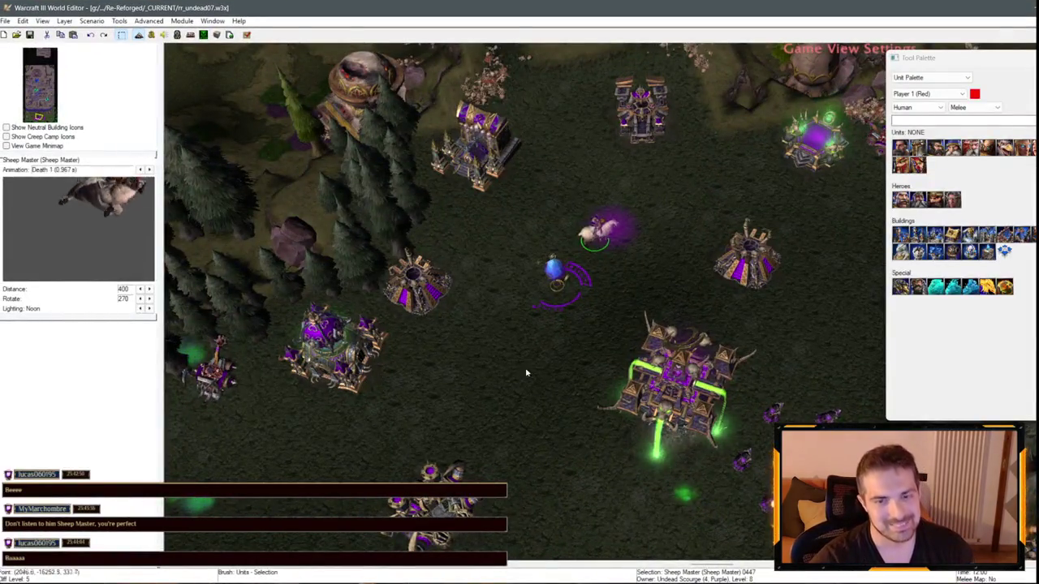
click(477, 378)
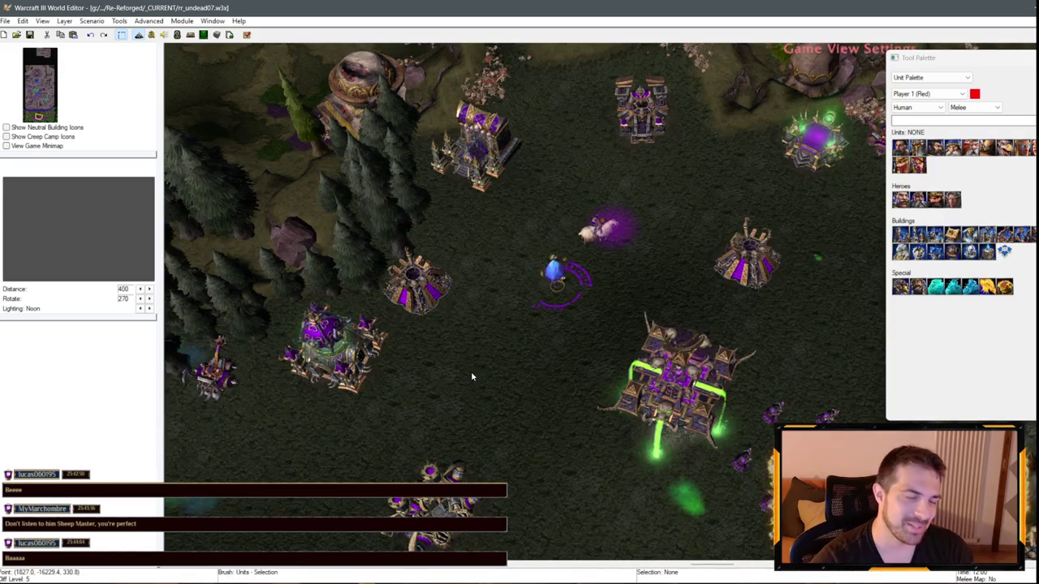